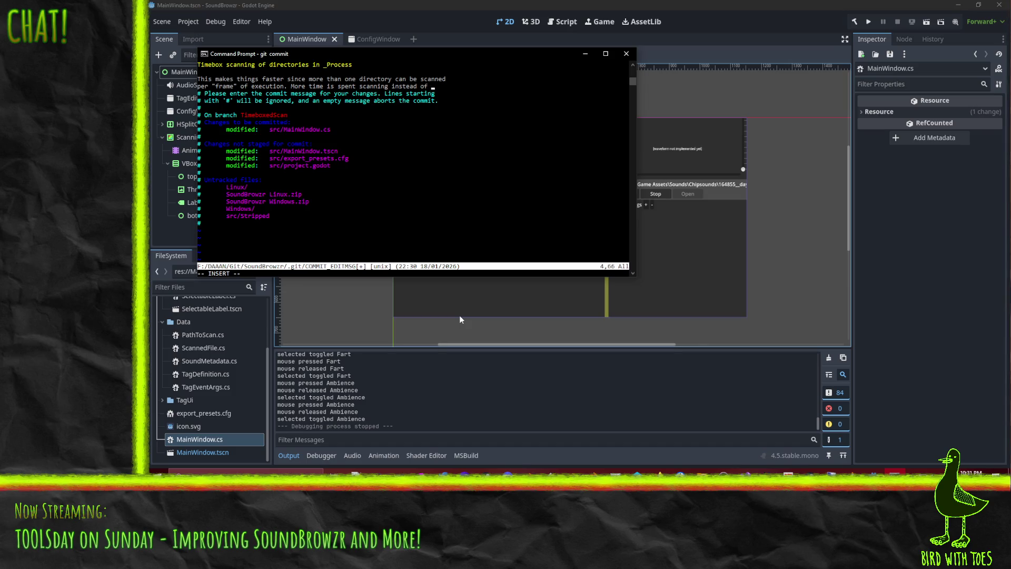
Finish the commit message body with 'scanning instead of engine overhead', fixing typos and the stray word.
text(engaging in)
text(fram)
key(BackSpace)
key(BackSpace)
key(BackSpace)
text(ove)
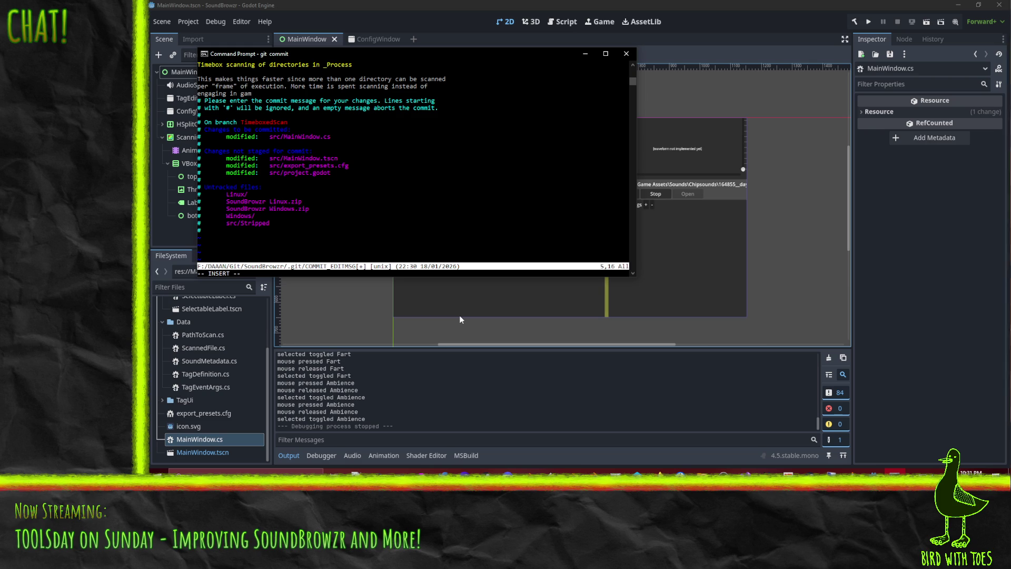
text(rhaad.)
text(engine)
key(BackSpace)
key(BackSpace)
key(BackSpace)
key(Escape)
Save the commit message with :wq and attempt a plain git push.
text(:wq)
key(Return)
text(gfi)
key(BackSpace)
key(BackSpace)
key(BackSpace)
text(git push)
key(Return)
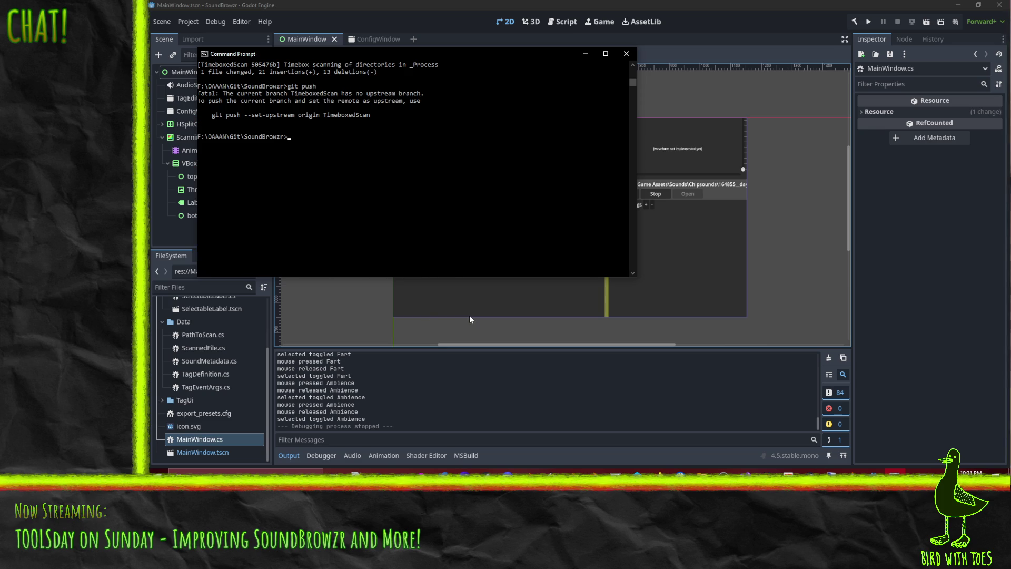
Push with 'git push --set-upstream origin TimeboxedScan', re-entering the SSH passphrase until it succeeds.
drag(212, 114, 371, 116)
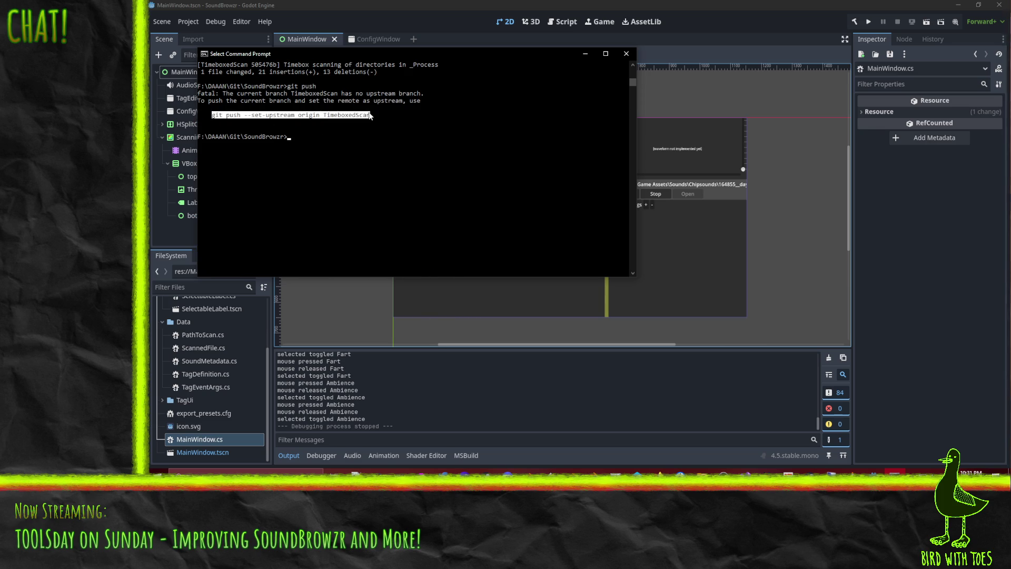
right_click(371, 117)
right_click(372, 135)
key(Return)
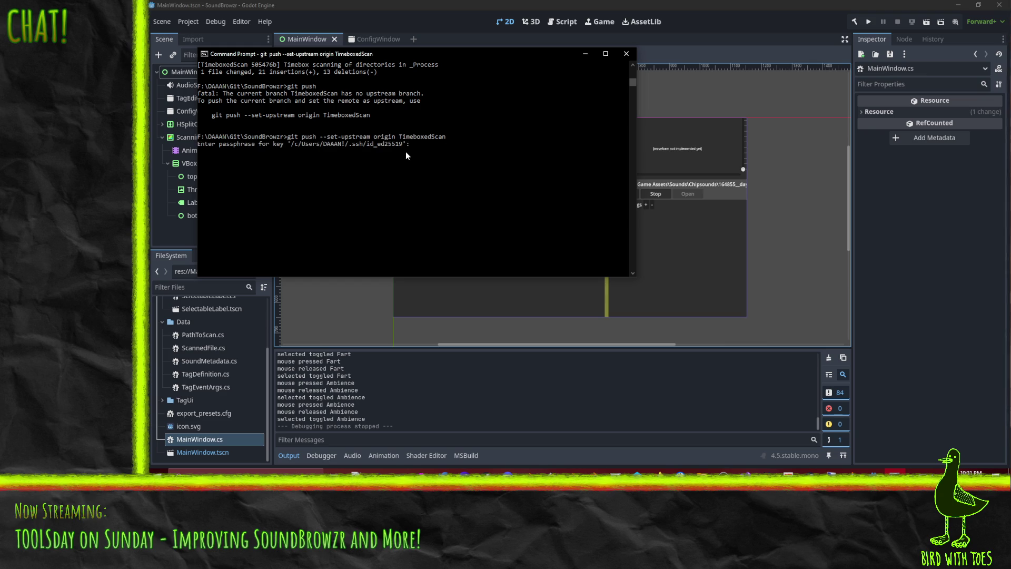
key(Return)
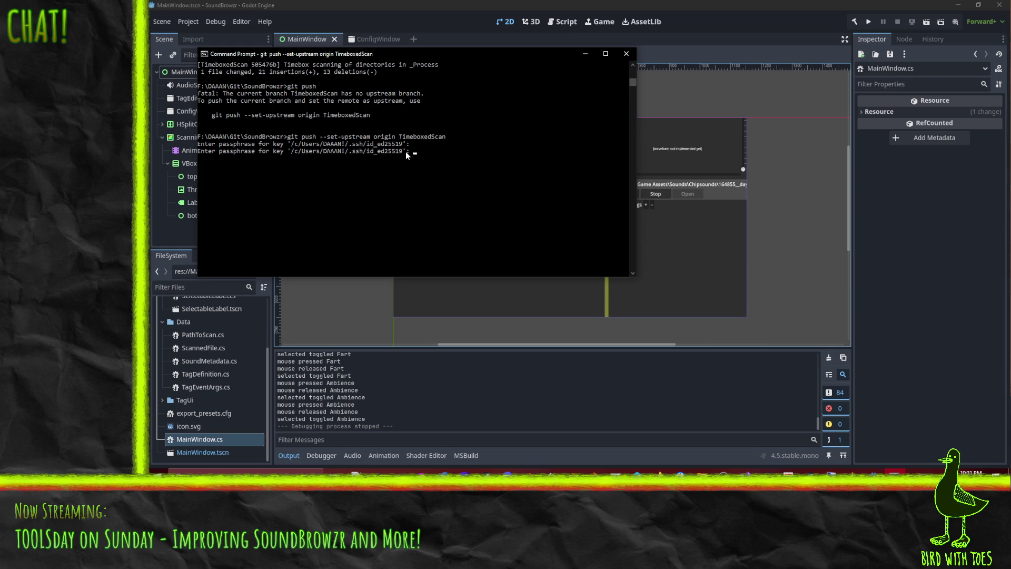
key(Return)
key(Up)
key(Return)
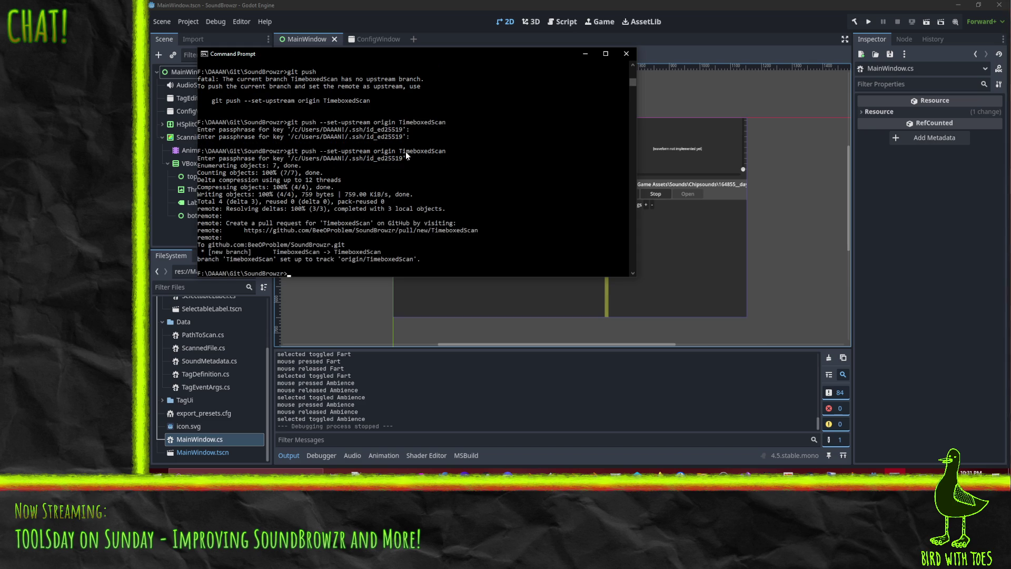
Bring Firefox to the front, maximized, on the reloaded SoundBrowzr issues page.
click(658, 472)
click(625, 432)
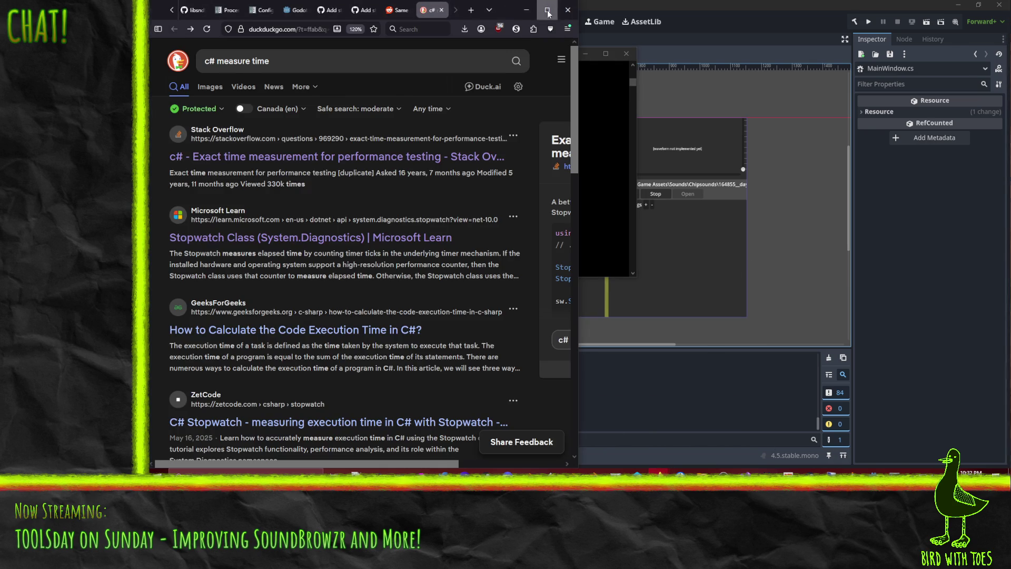
click(547, 9)
click(400, 4)
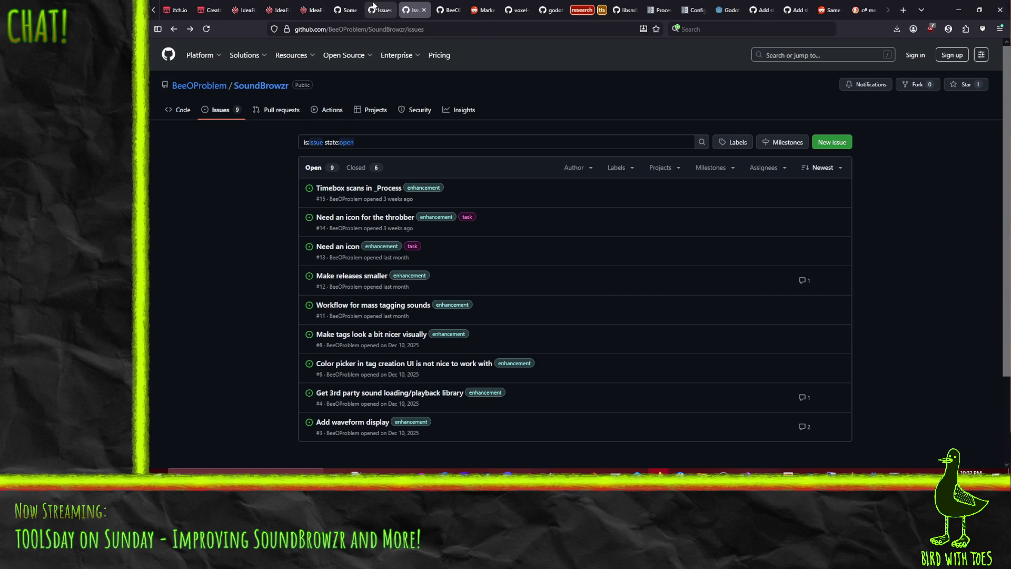
click(377, 6)
click(415, 10)
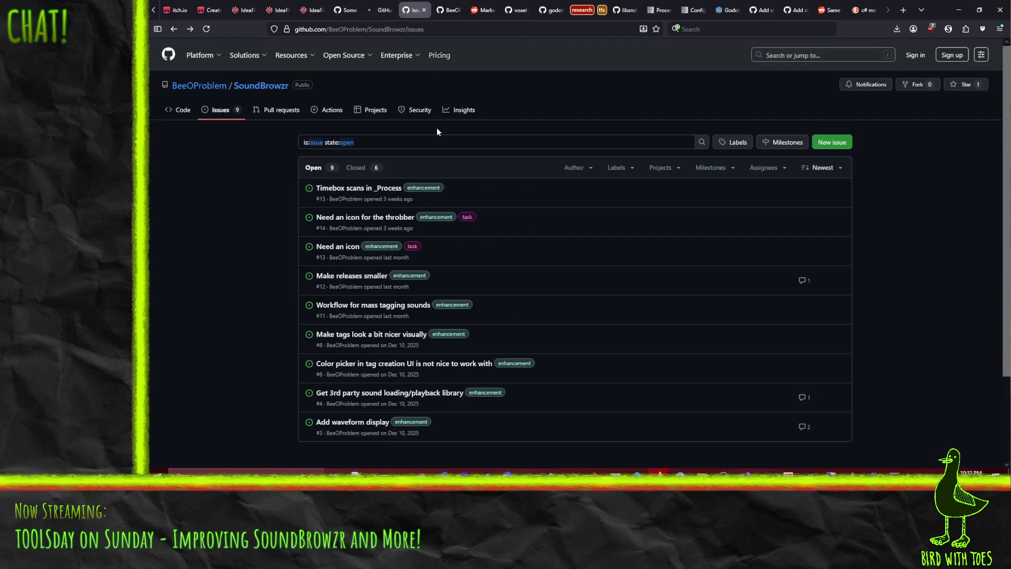
mouse_move(200, 55)
click(206, 28)
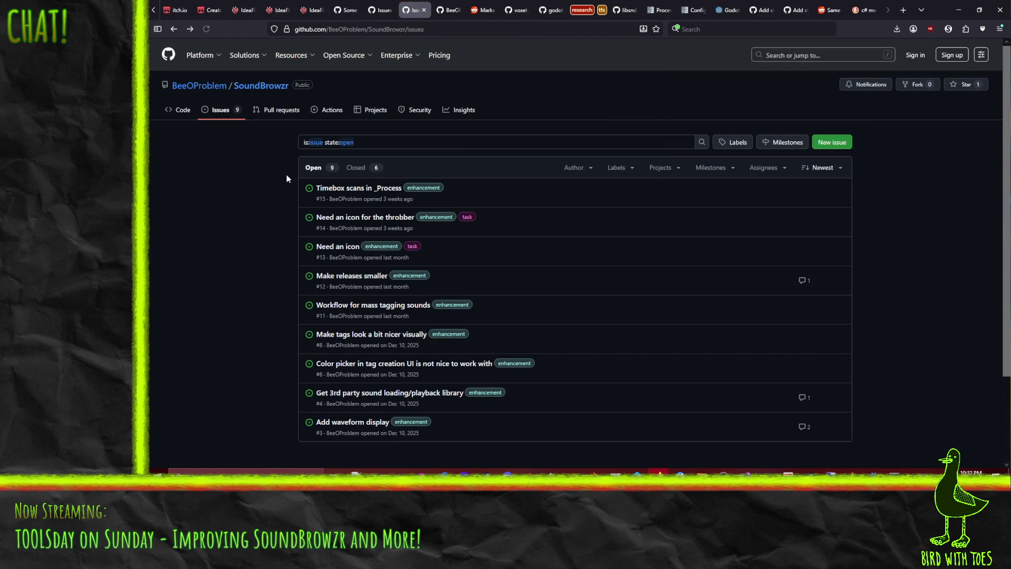
Start a new pull request comparing the TimeboxedScan branch against main.
click(279, 109)
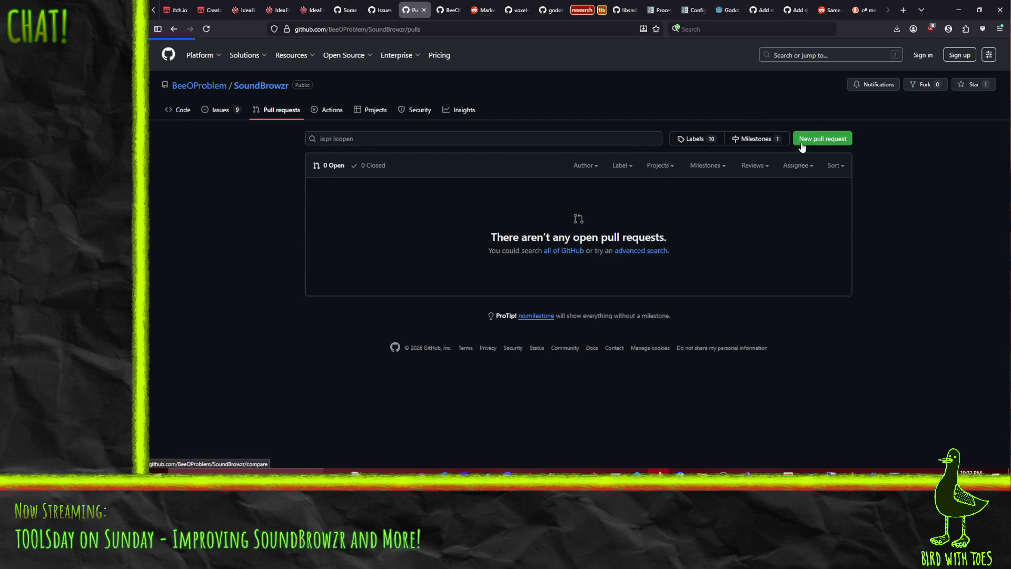
click(821, 139)
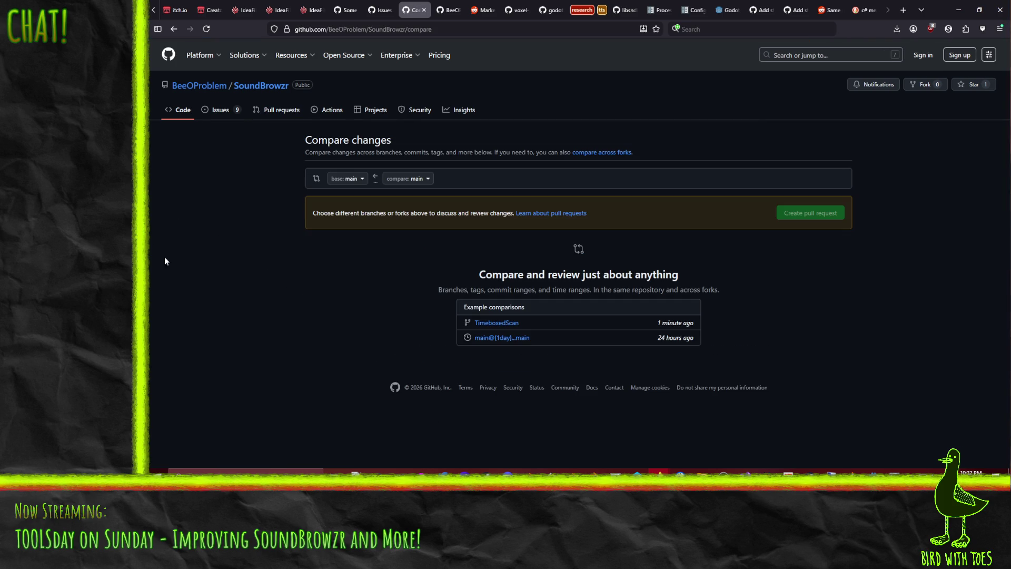
click(361, 178)
click(362, 179)
click(425, 179)
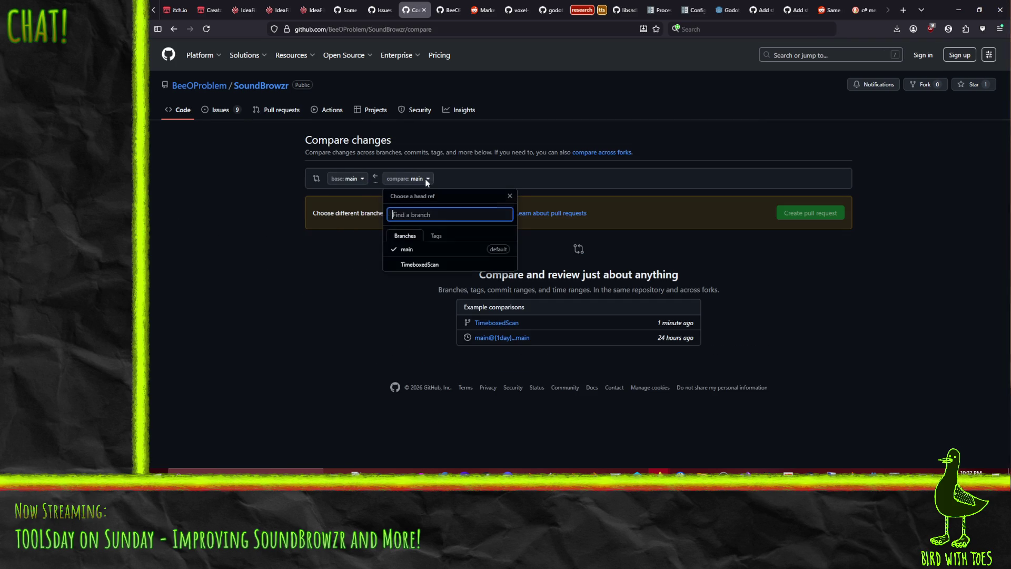
click(426, 265)
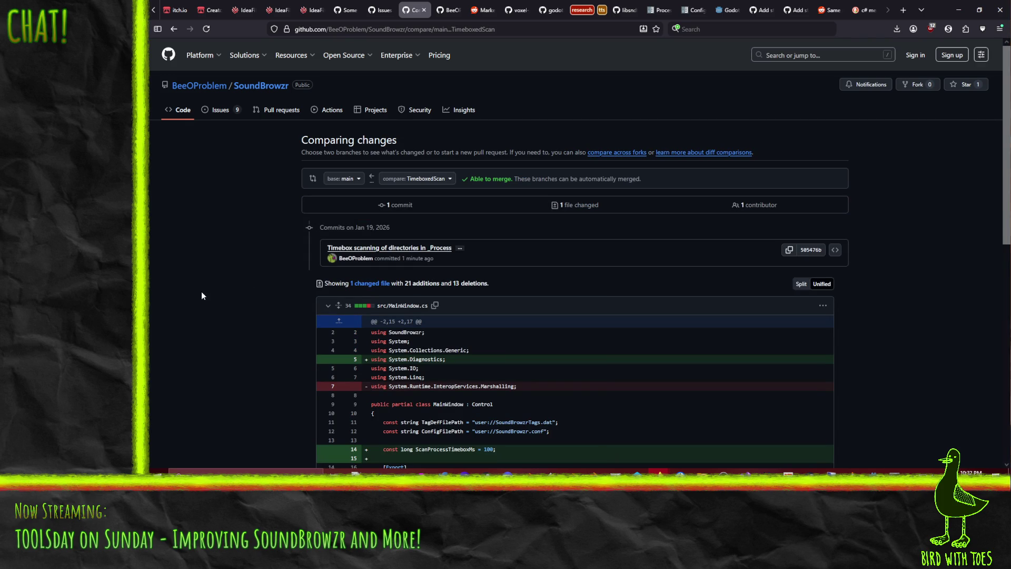
scroll(248, 237, down, 10)
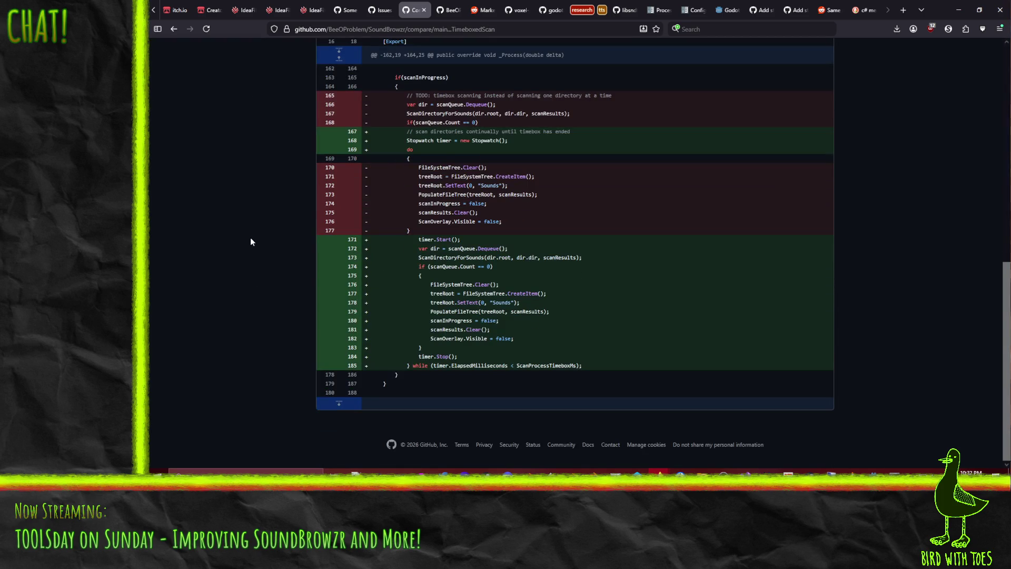
scroll(251, 237, up, 7)
scroll(253, 238, up, 1)
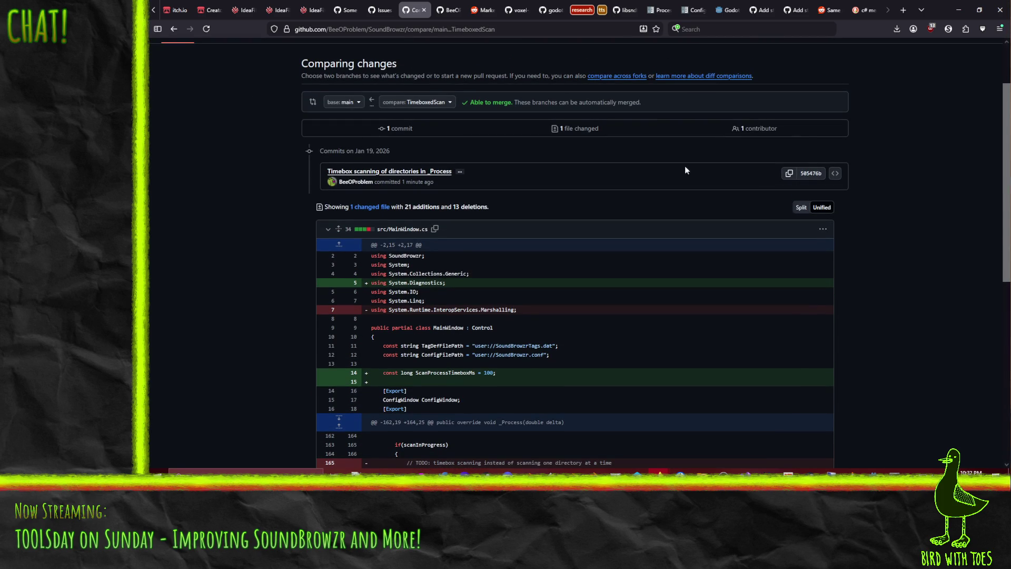
scroll(883, 163, down, 10)
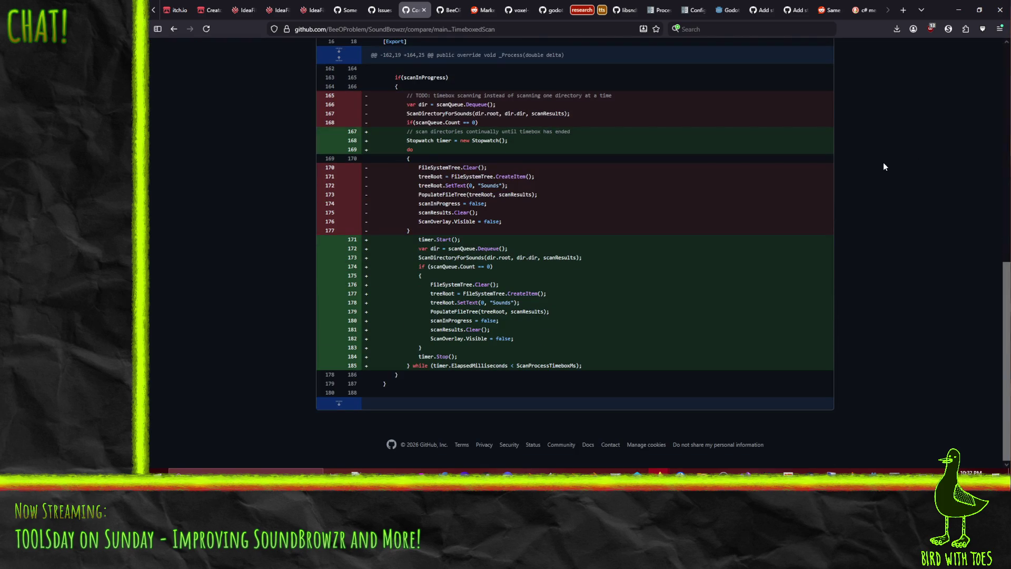
scroll(883, 163, up, 12)
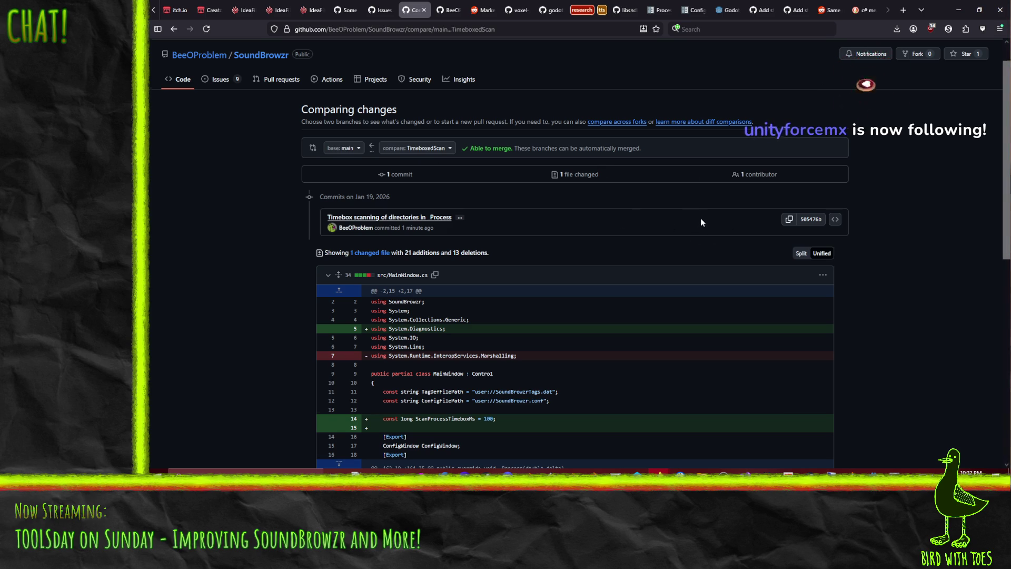
scroll(700, 218, down, 7)
scroll(702, 210, up, 8)
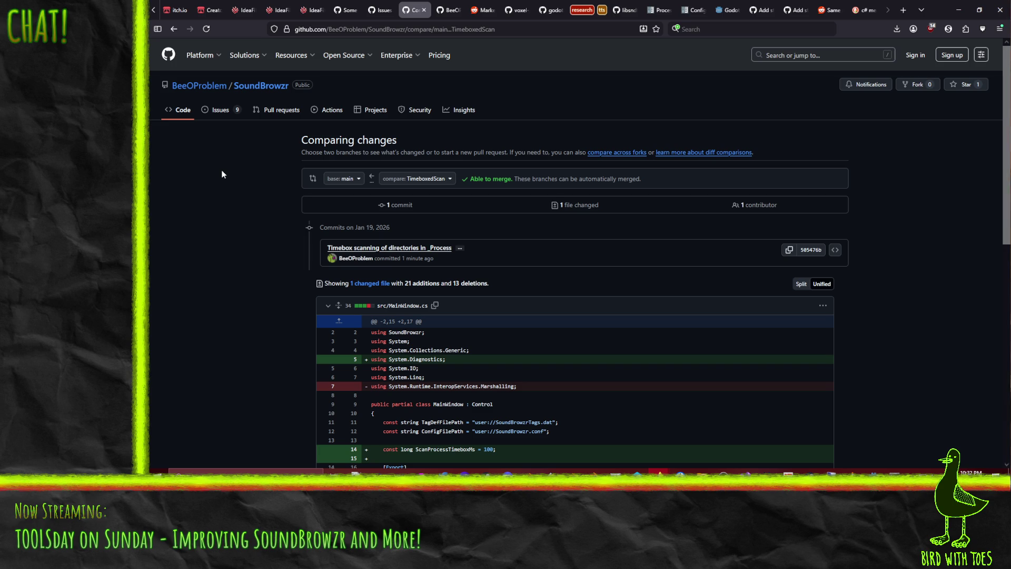
Re-pick TimeboxedScan to compare, search the page for 'create', and expand the commit message.
click(174, 30)
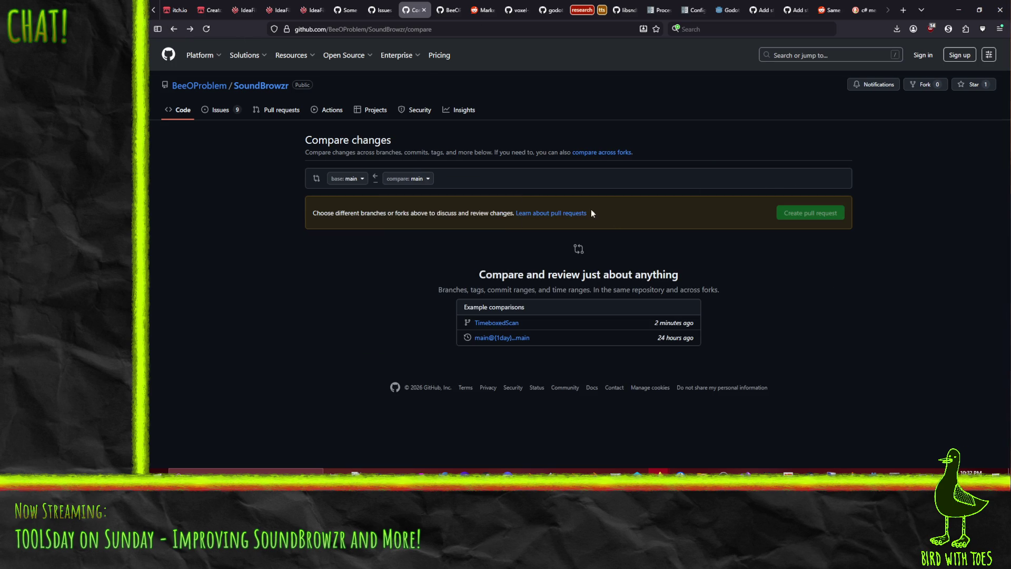
click(407, 179)
click(419, 265)
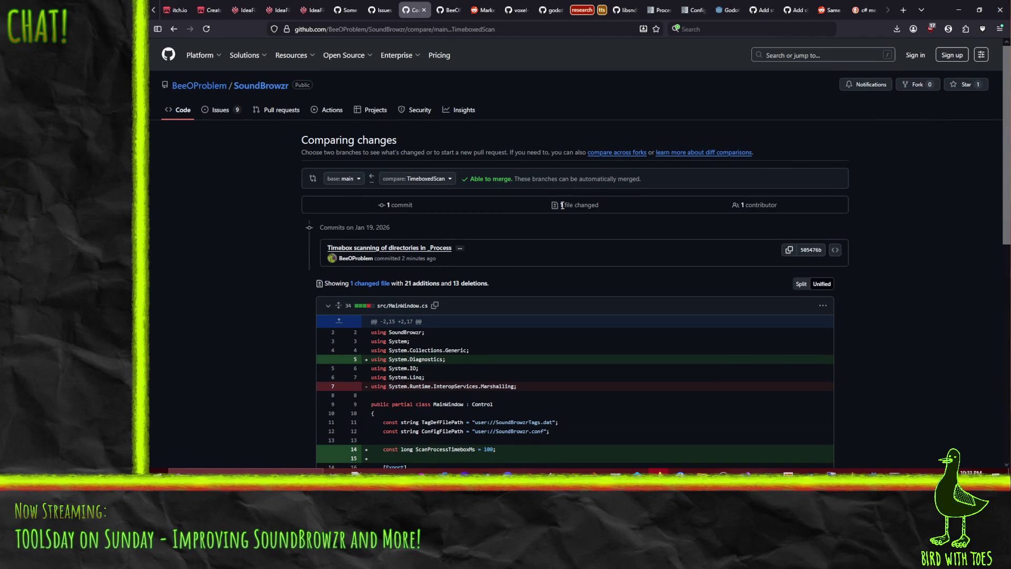
scroll(668, 226, down, 5)
scroll(323, 260, up, 5)
key(ctrl+f)
text(create)
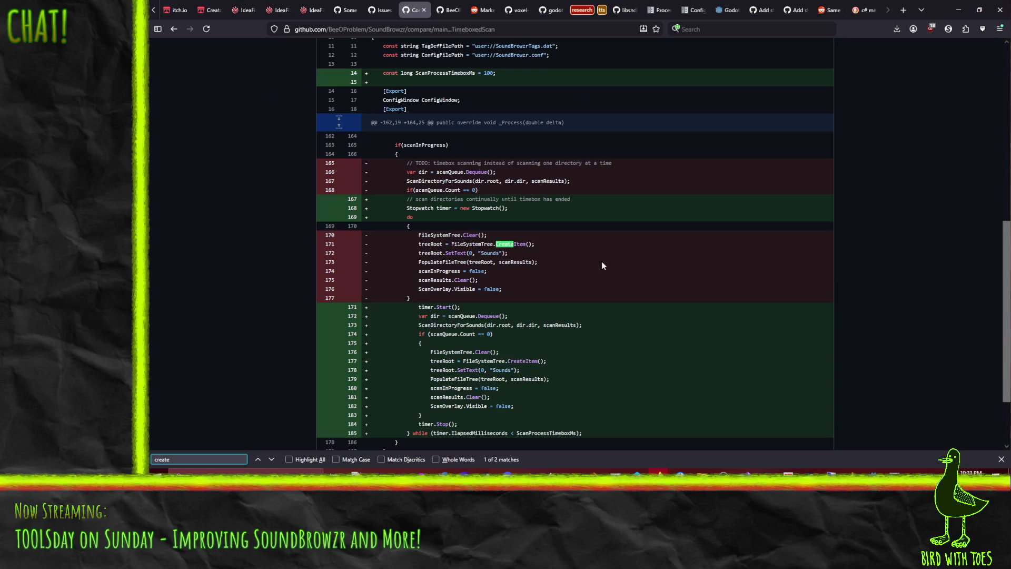
key(BackSpace)
key(BackSpace)
key(BackSpace)
right_click(596, 264)
click(604, 273)
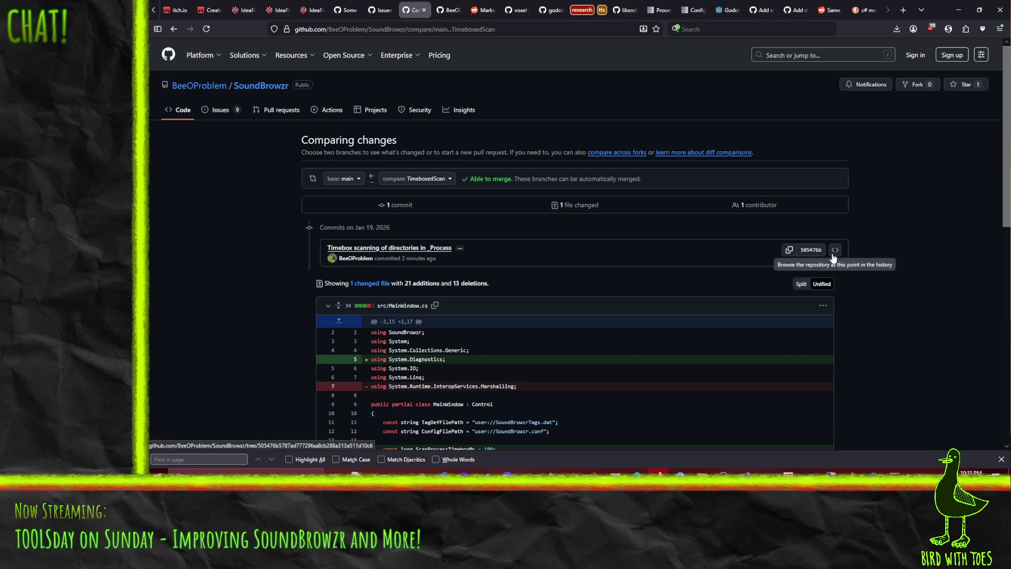
click(461, 249)
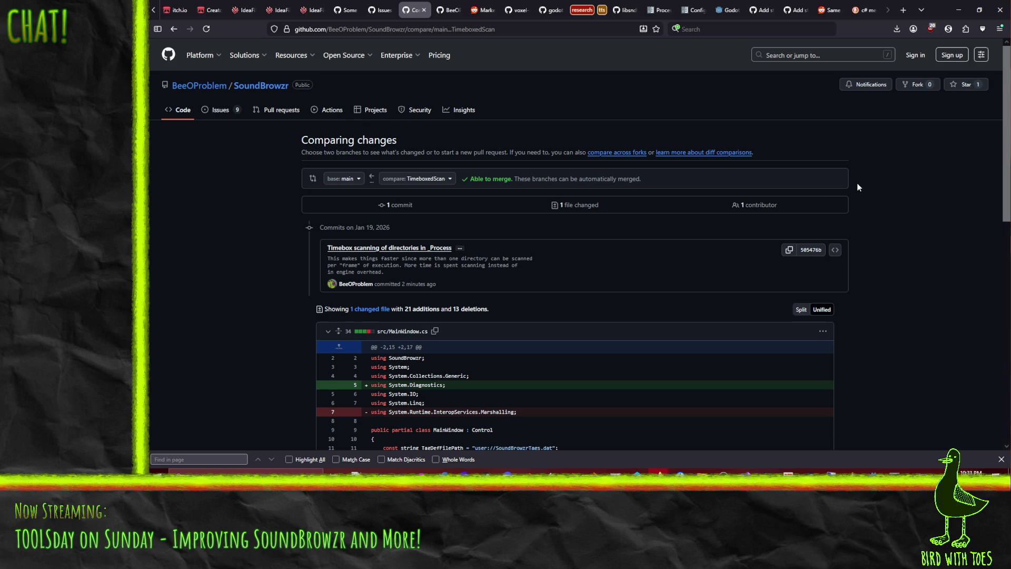
Swap the branches, making TimeboxedScan the base and main the compare branch.
click(345, 178)
click(437, 178)
click(437, 178)
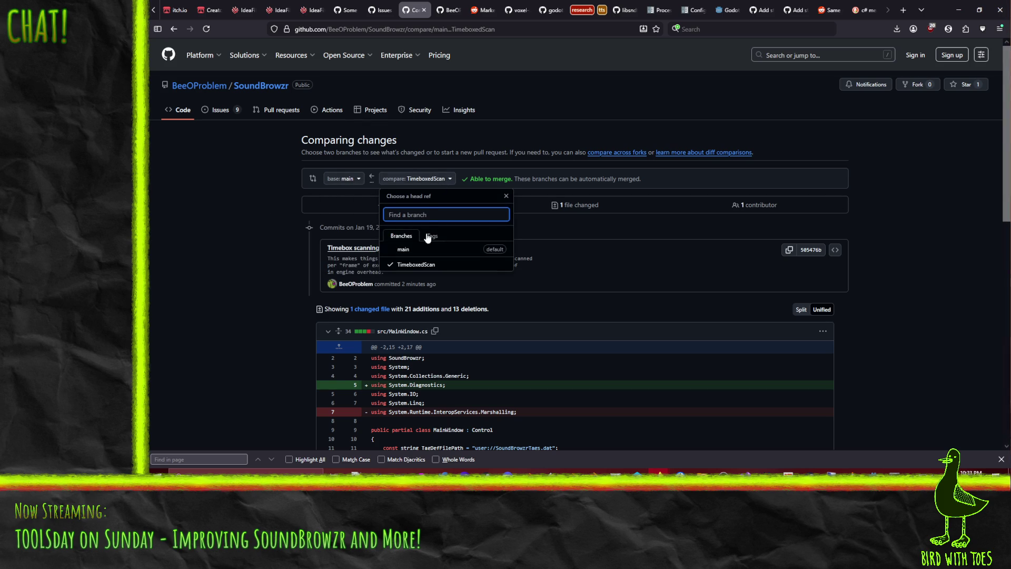
click(595, 168)
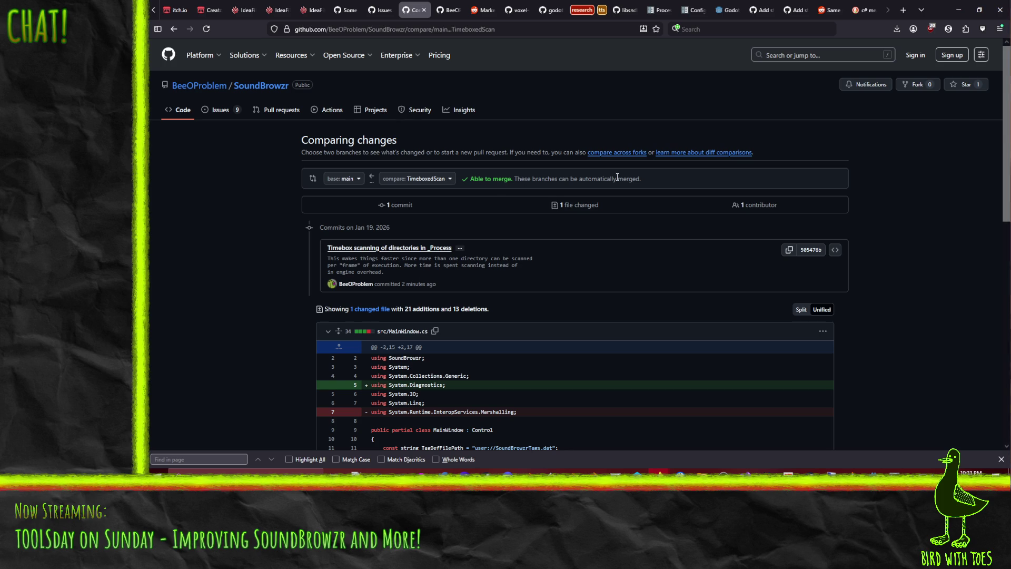
click(342, 179)
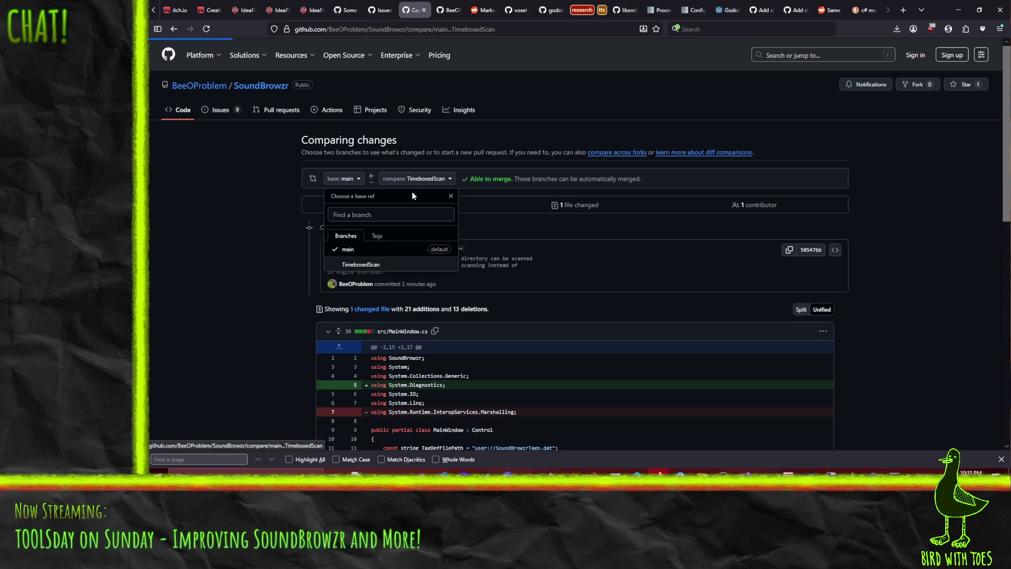
click(448, 178)
click(431, 249)
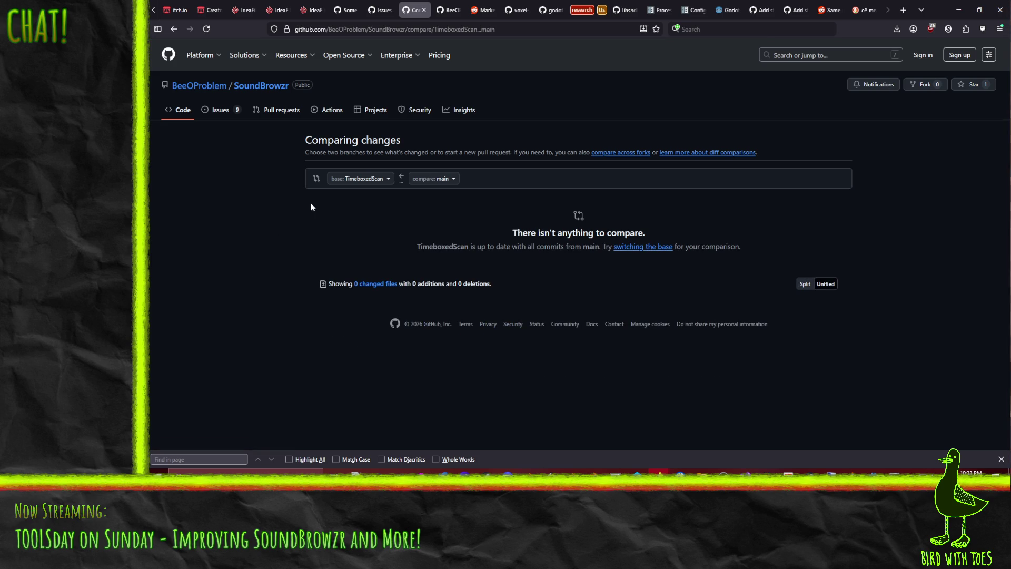
Set main as the base as well, then go back to the pull requests list.
click(373, 179)
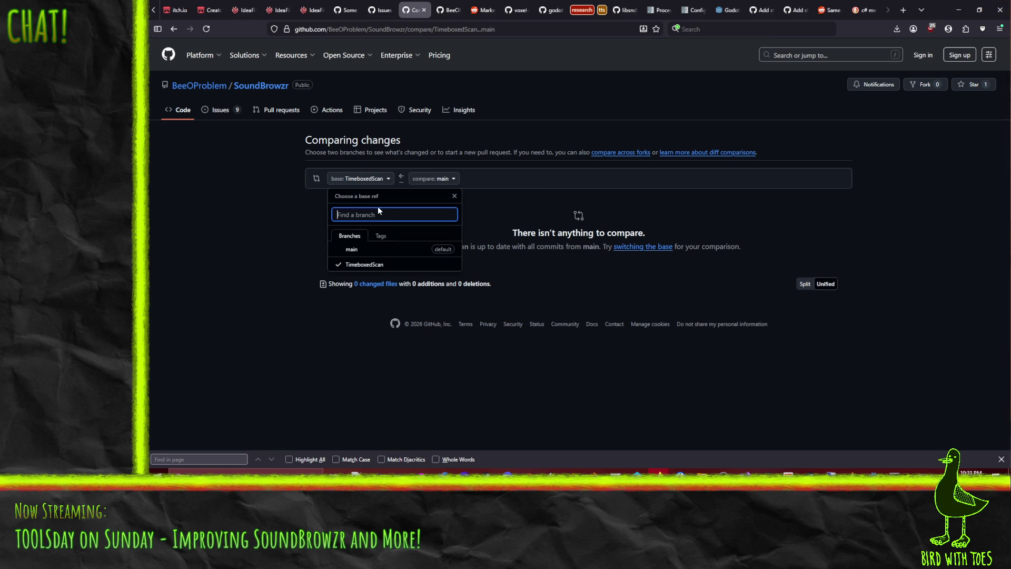
click(380, 242)
click(414, 180)
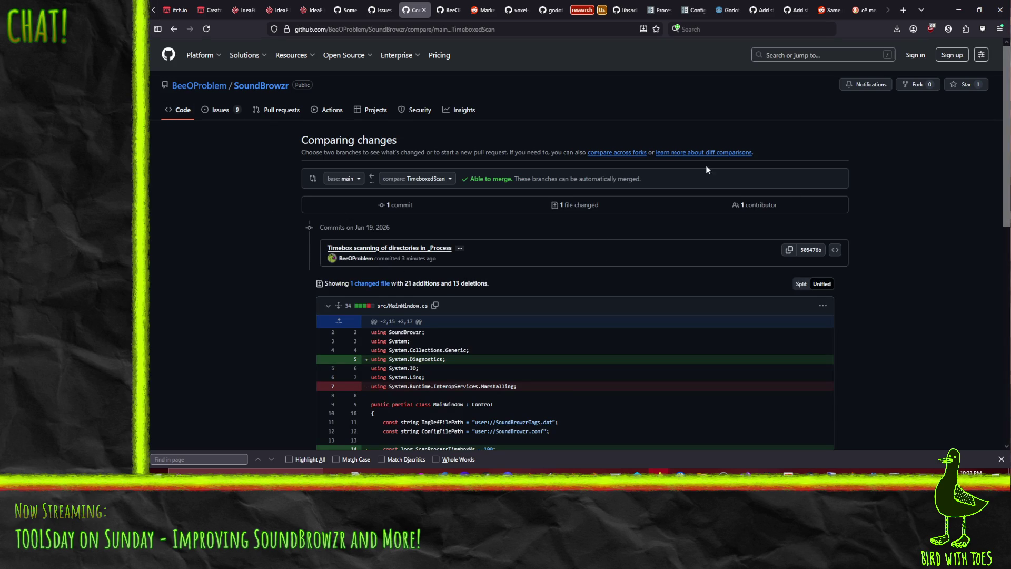
click(175, 29)
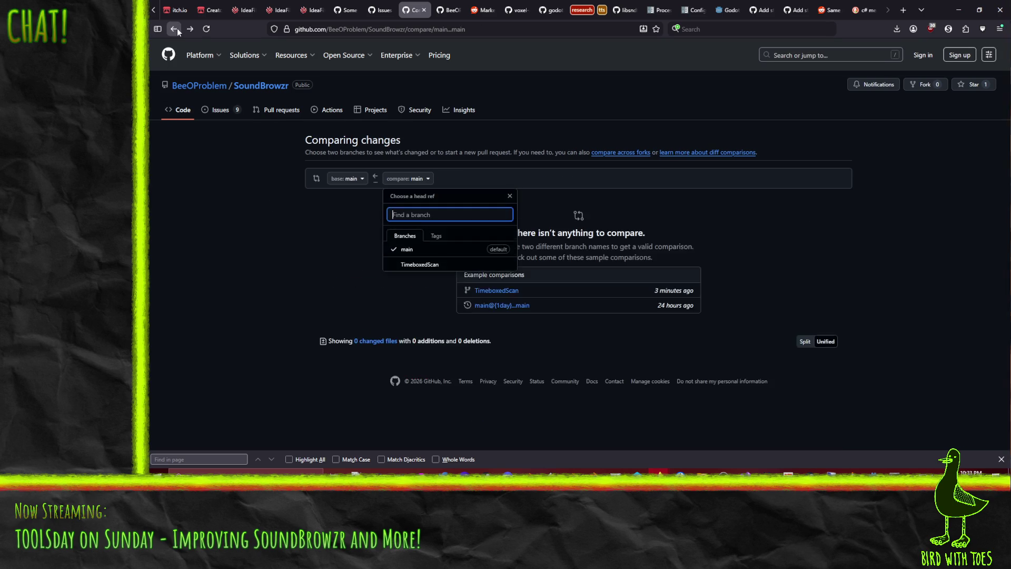
click(280, 266)
mouse_move(291, 55)
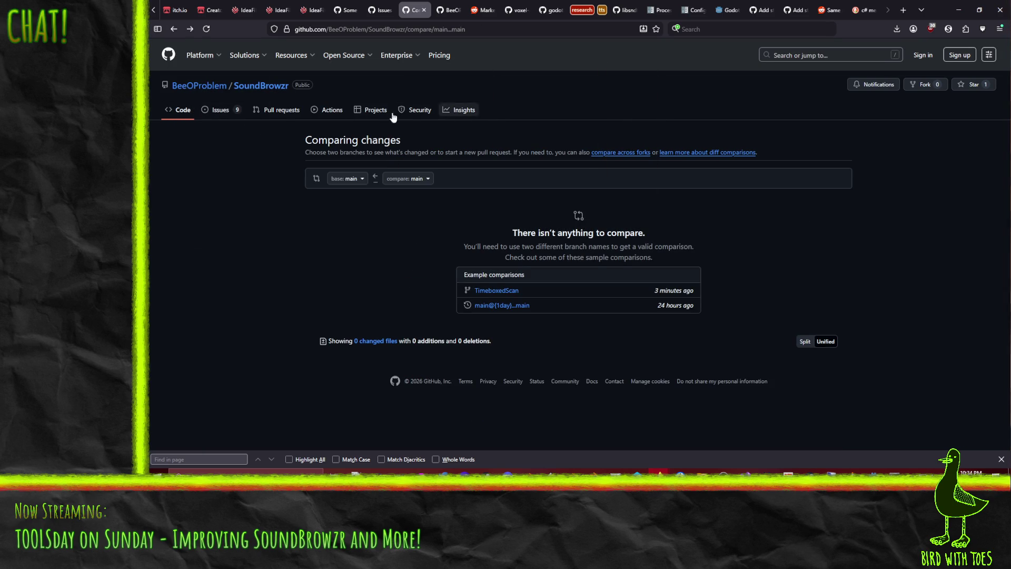
click(290, 112)
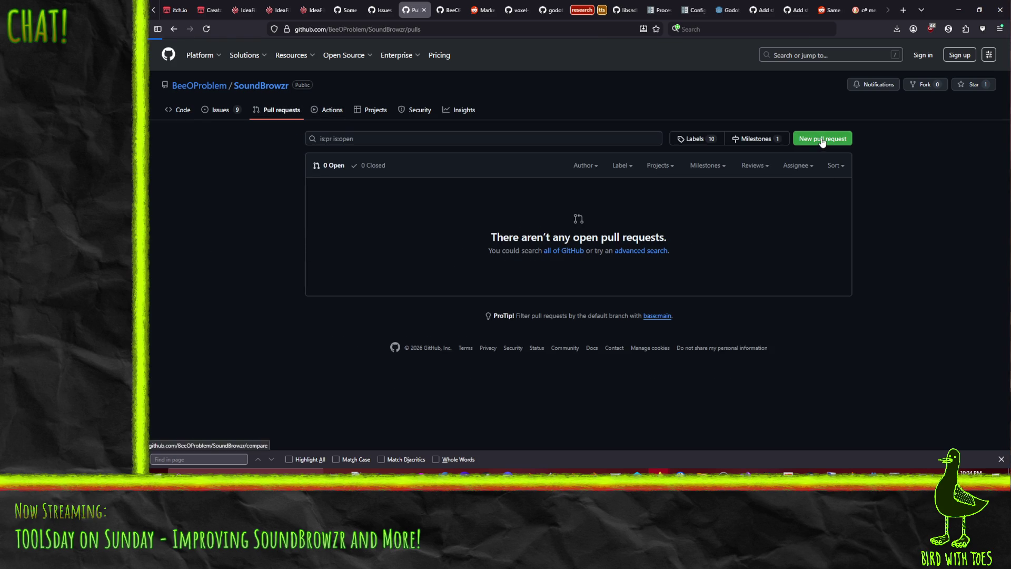
Start a new pull request again and choose TimeboxedScan as the compare branch against main.
click(821, 138)
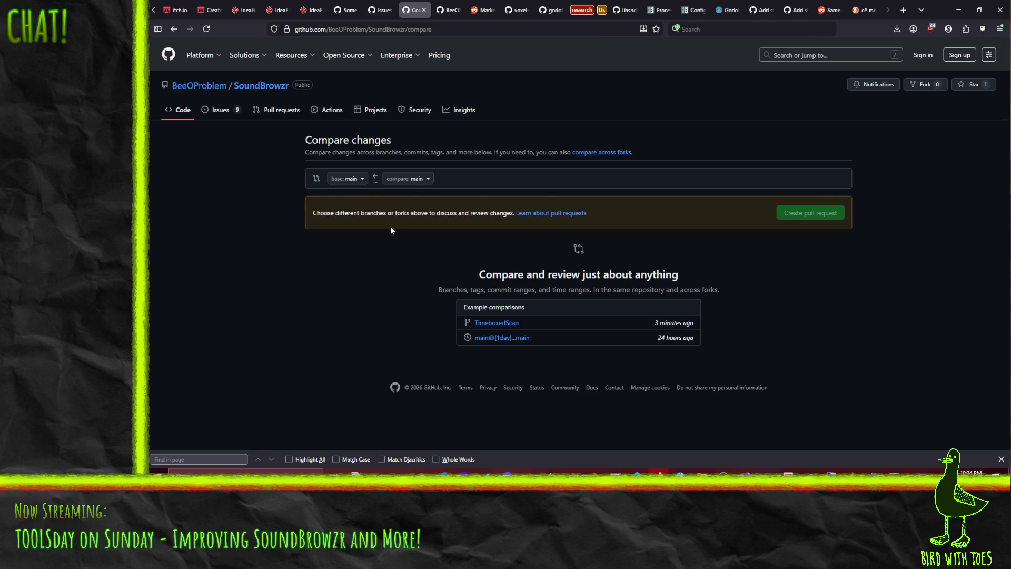
click(413, 179)
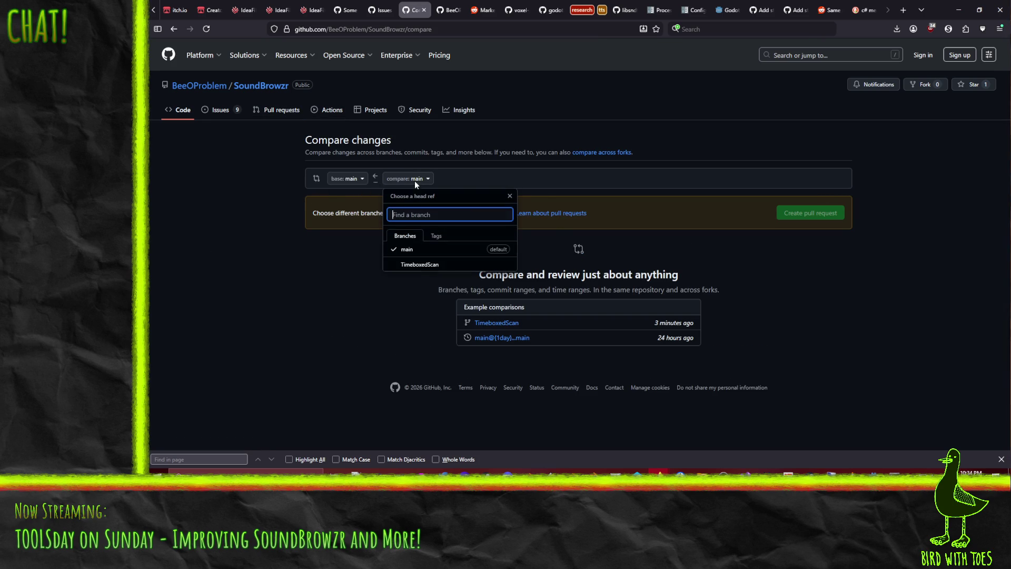
click(429, 266)
click(503, 322)
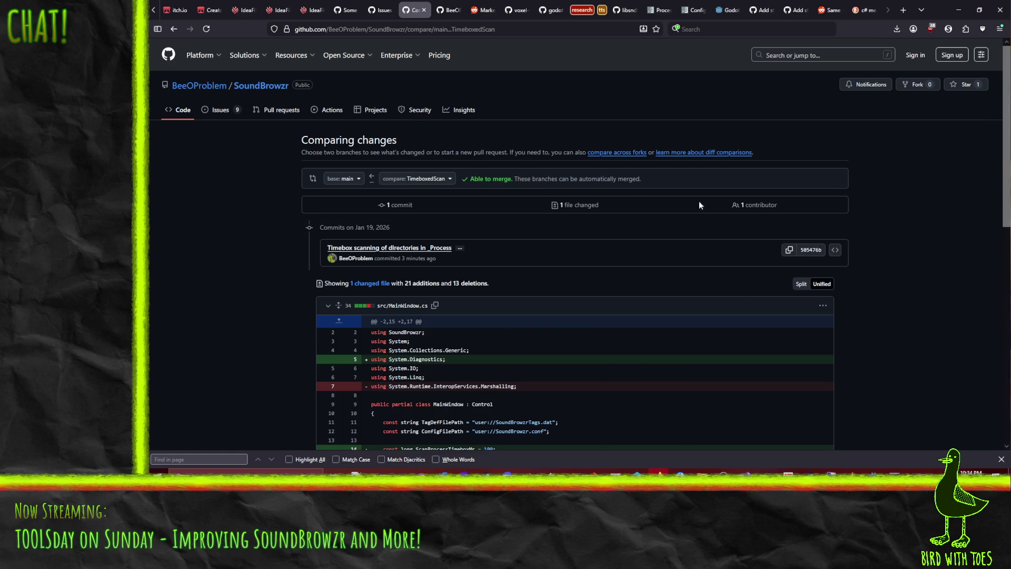
Scroll through the MainWindow.cs diff and switch it to the Split side-by-side view.
scroll(882, 218, down, 15)
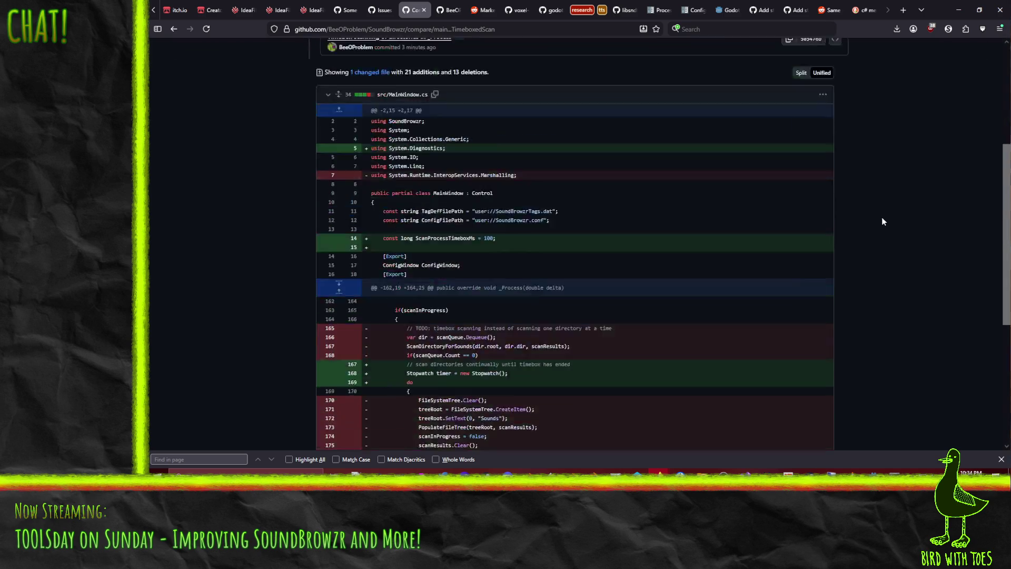
scroll(886, 213, up, 15)
scroll(888, 212, down, 3)
scroll(887, 213, up, 3)
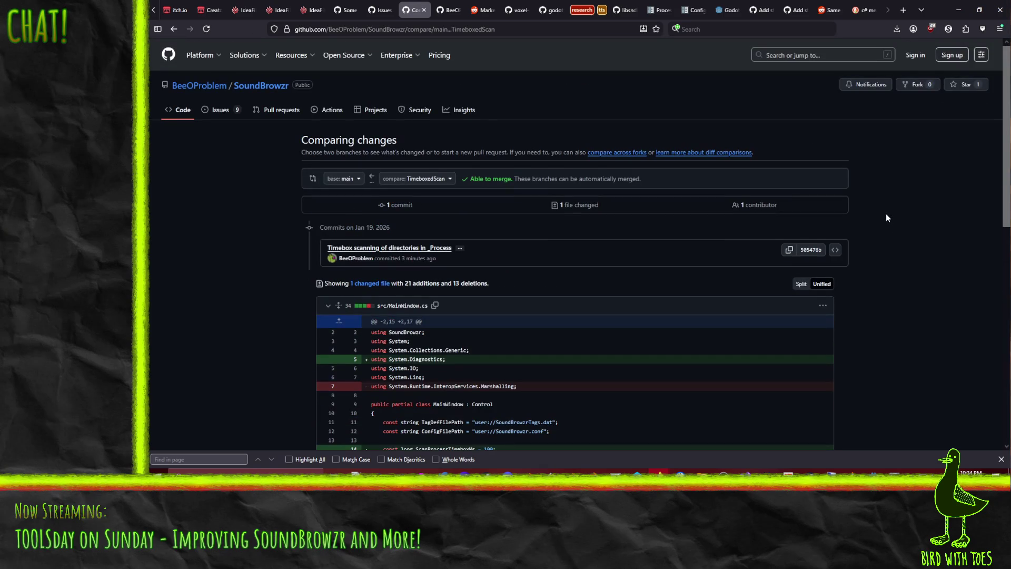
click(801, 284)
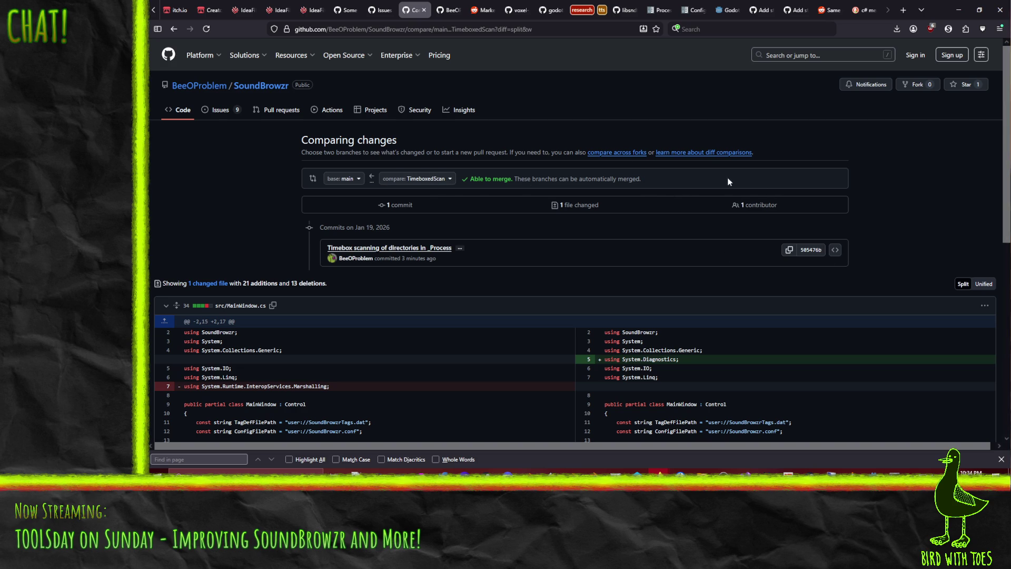
scroll(701, 198, down, 10)
scroll(699, 169, up, 10)
key(ctrl+t)
Search 'github create pr' and scroll the GitHub Docs article to 'Creating the pull request'.
text(github create pr)
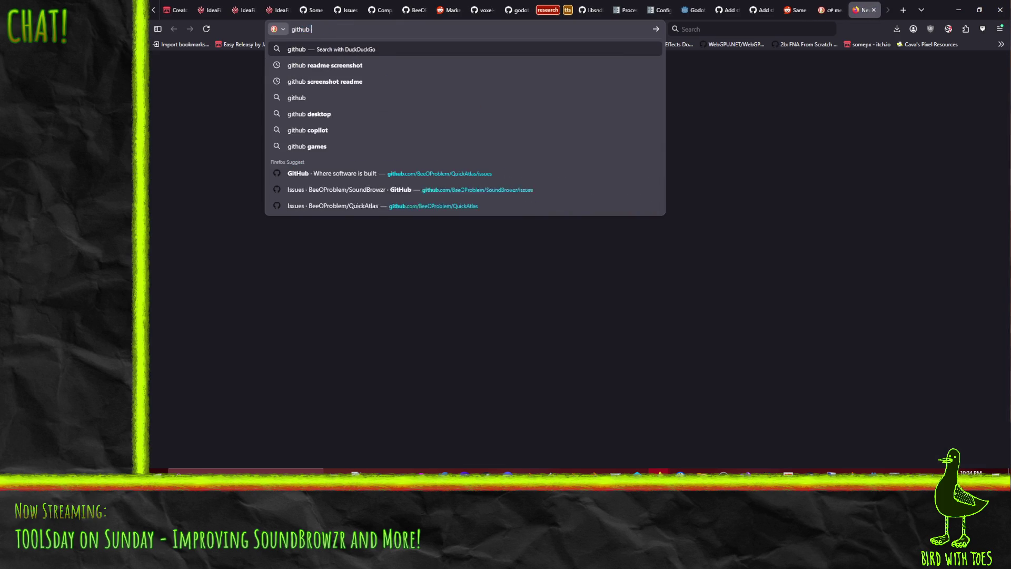
key(Return)
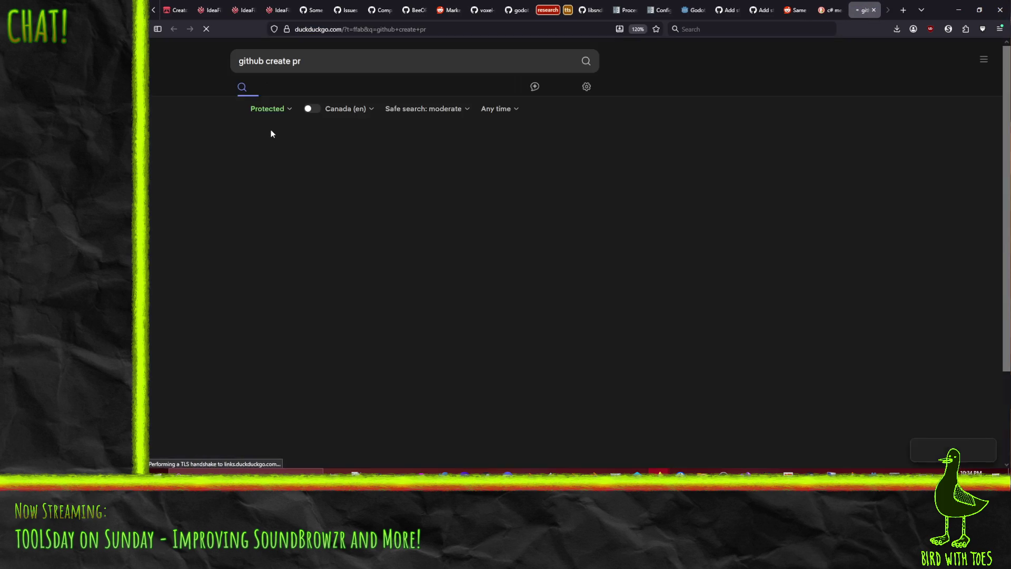
click(311, 157)
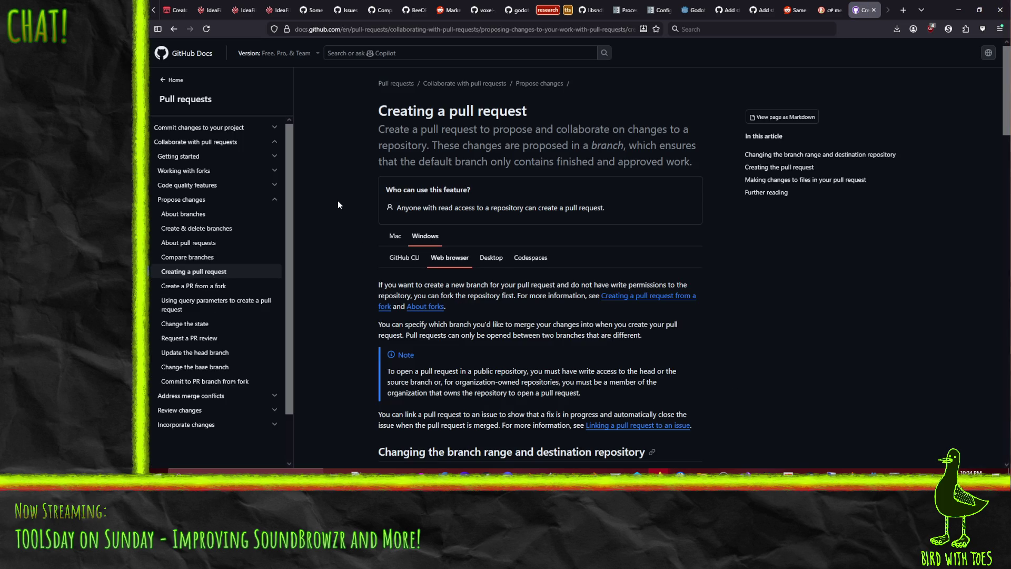
scroll(339, 204, down, 5)
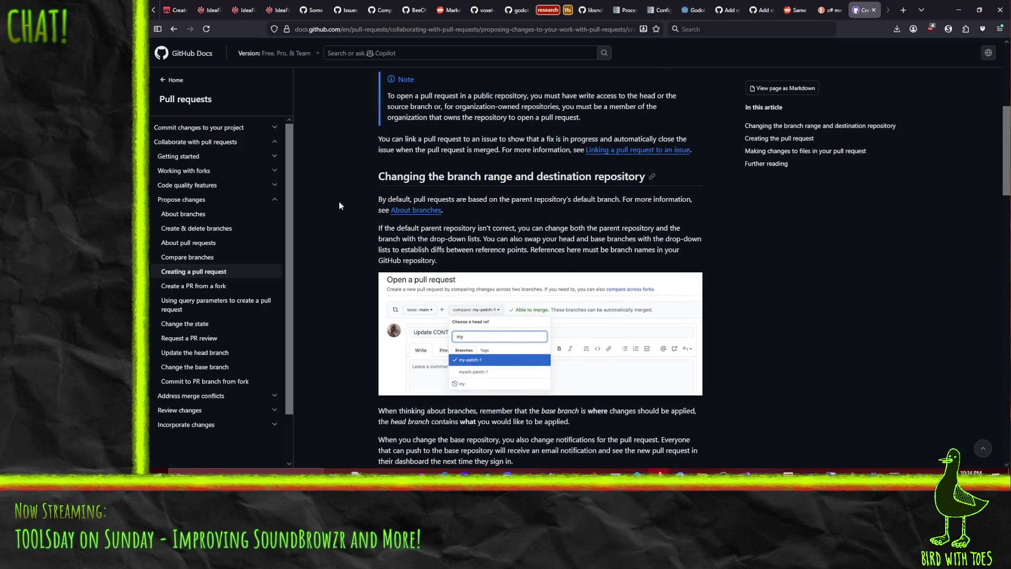
scroll(352, 206, down, 7)
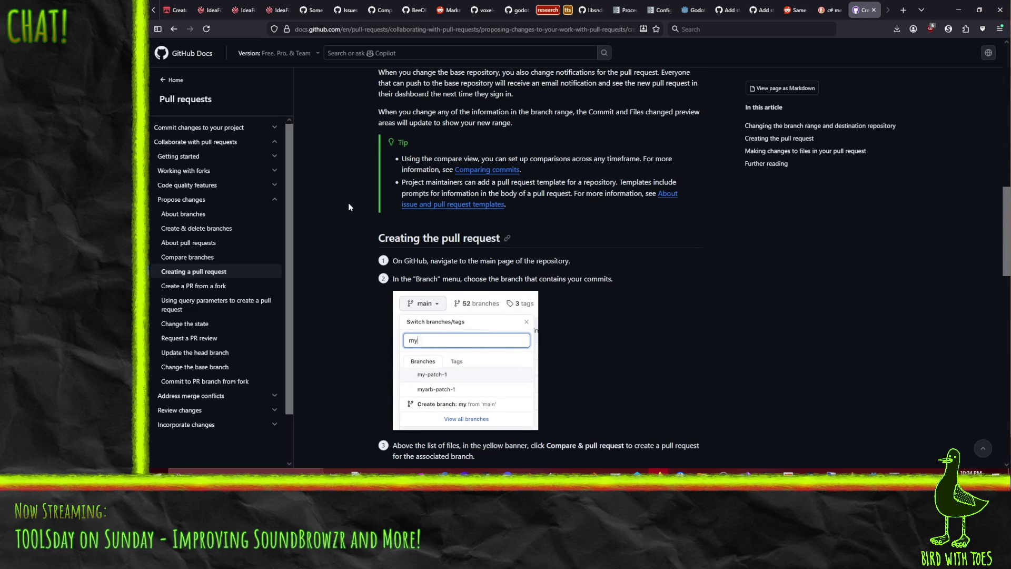
scroll(348, 207, down, 1)
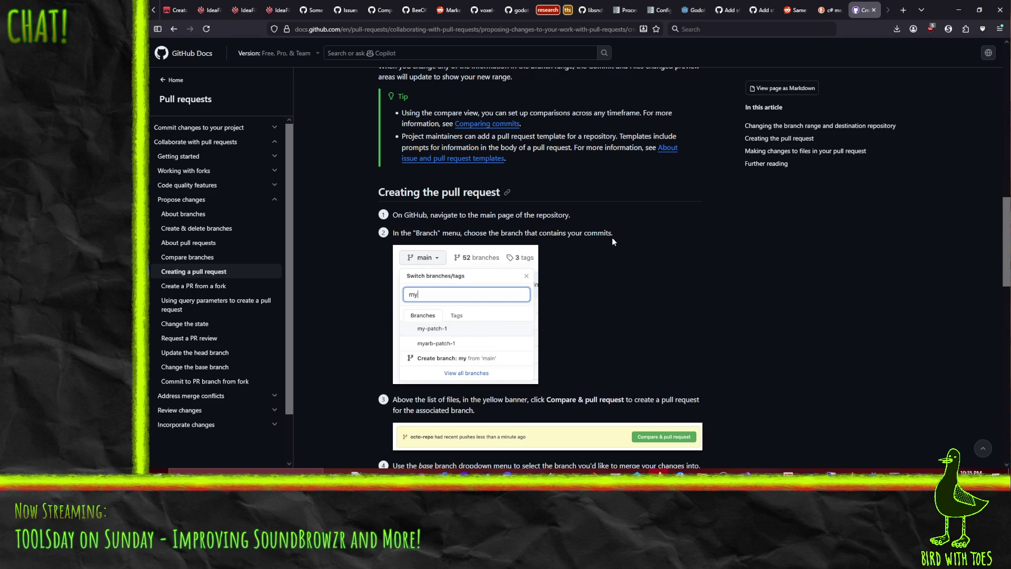
scroll(600, 243, down, 1)
scroll(597, 243, up, 1)
scroll(343, 223, up, 2)
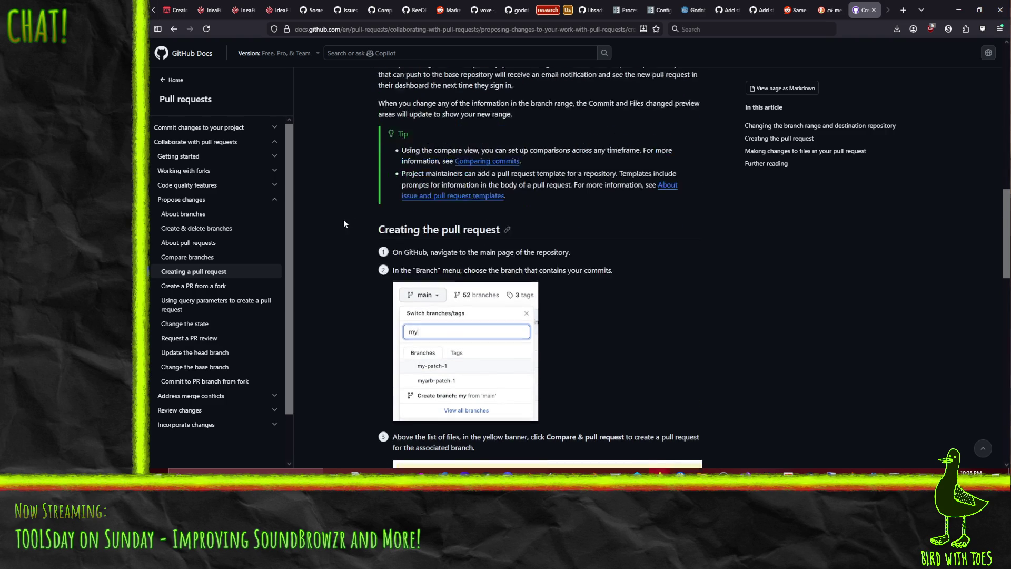
scroll(343, 223, down, 2)
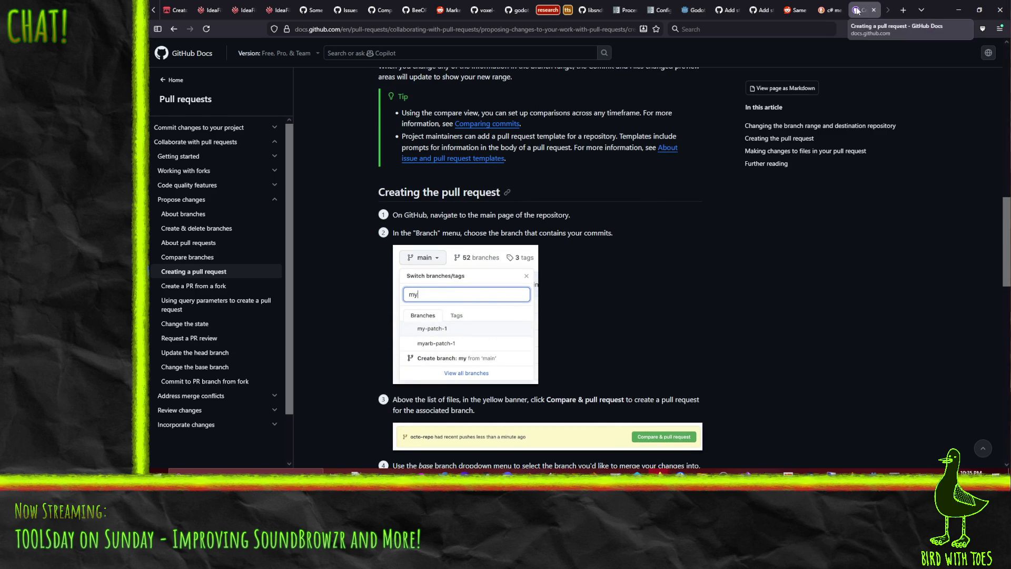
Move the docs article to its own right-half window, with SoundBrowzr's pull requests on the left.
drag(864, 10, 935, 189)
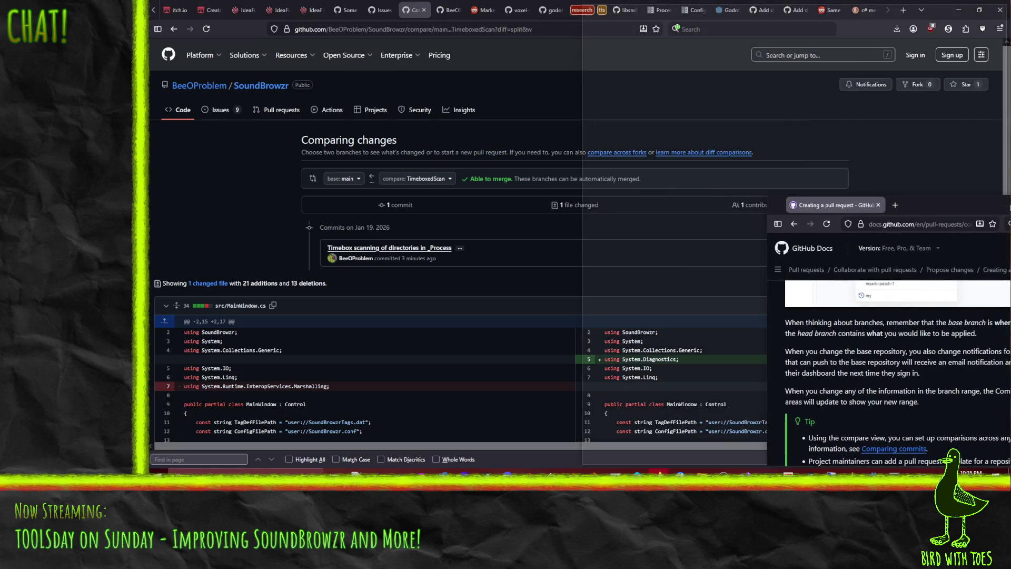
drag(1009, 206, 1010, 211)
click(271, 105)
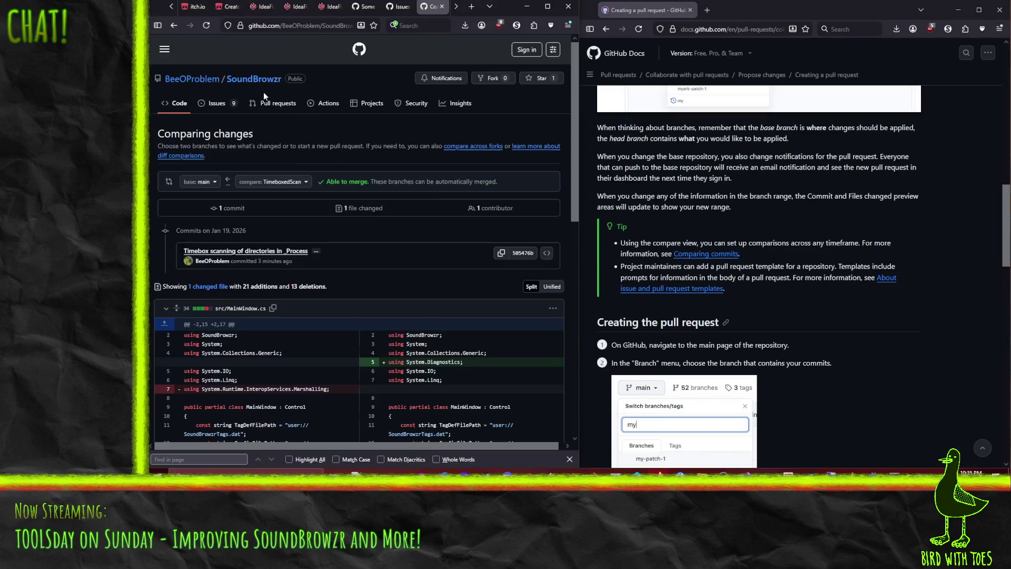
click(271, 105)
scroll(859, 274, up, 10)
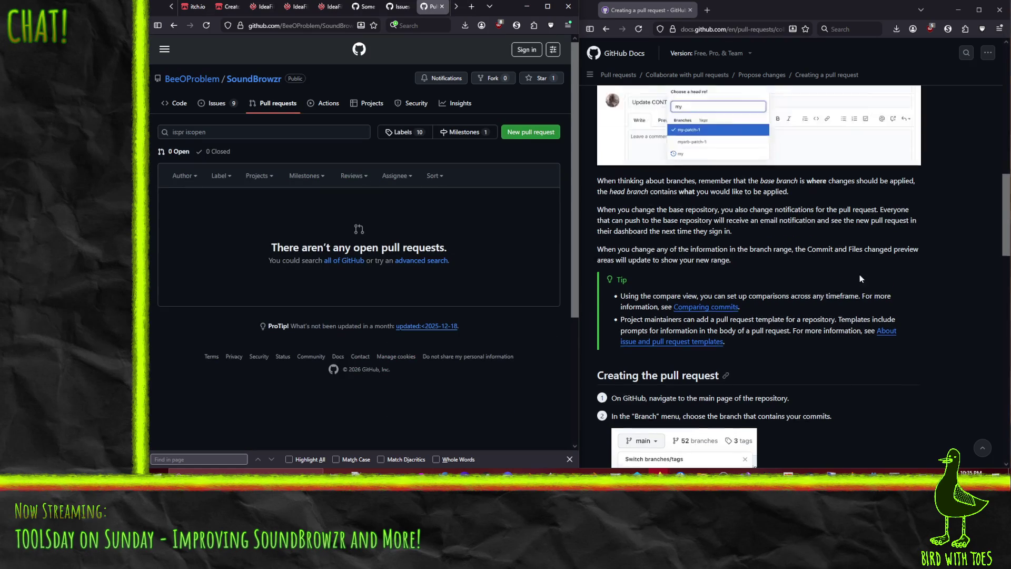
scroll(842, 267, up, 2)
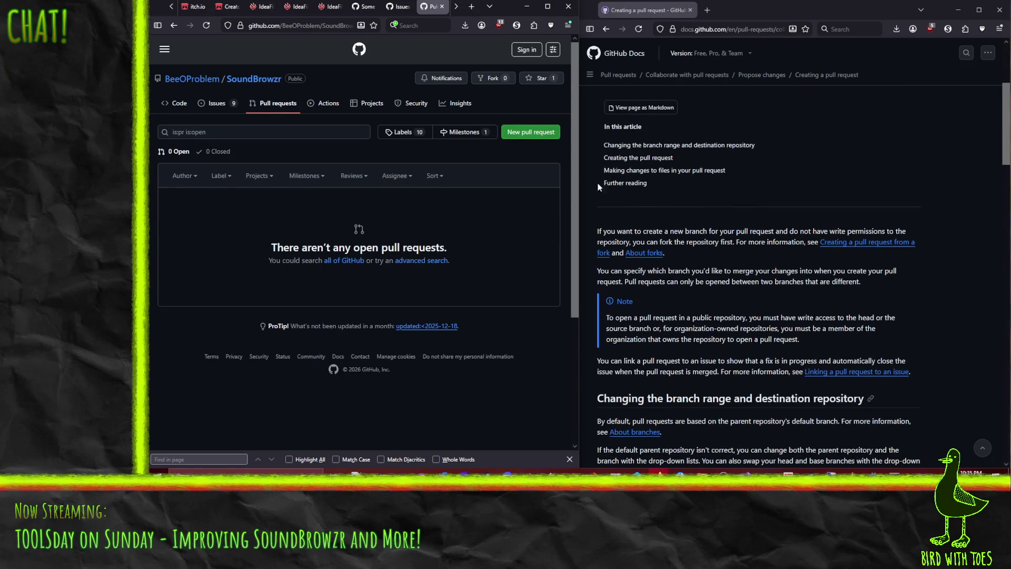
click(294, 132)
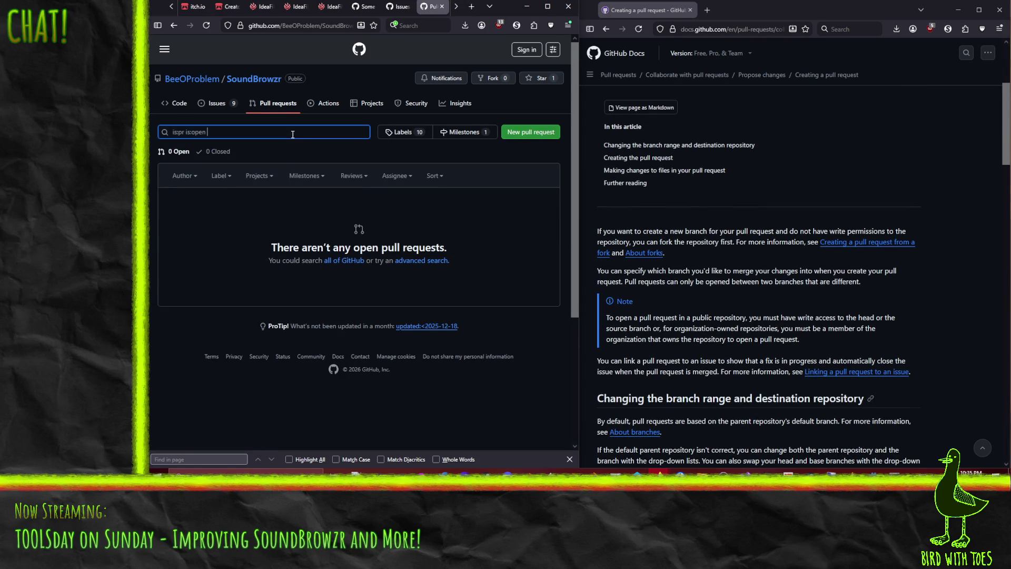
Begin a new pull request in the left window and select TimeboxedScan as the compare branch.
click(530, 138)
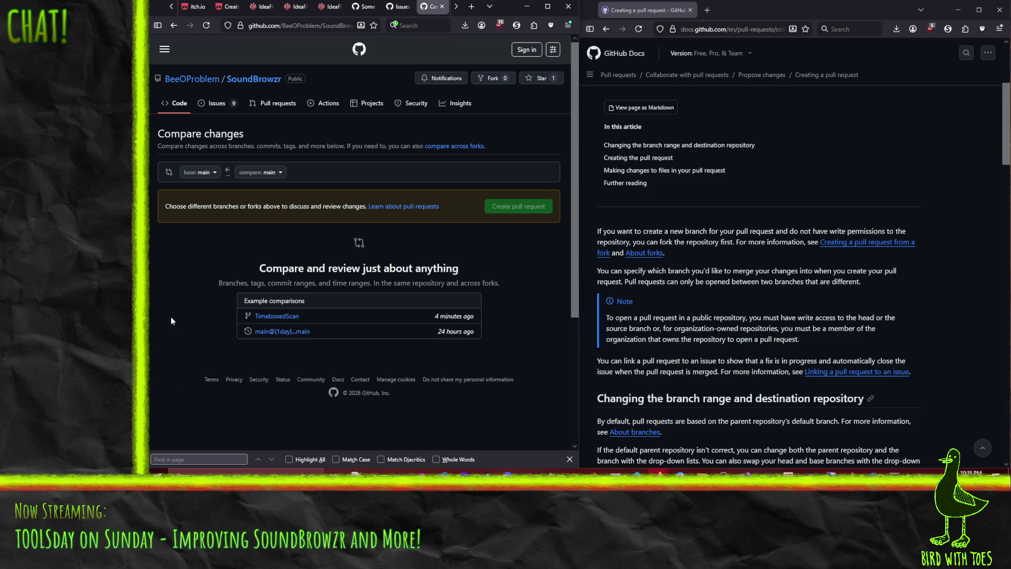
scroll(179, 316, down, 4)
scroll(184, 286, up, 4)
click(280, 173)
click(280, 174)
click(280, 174)
click(288, 258)
click(288, 259)
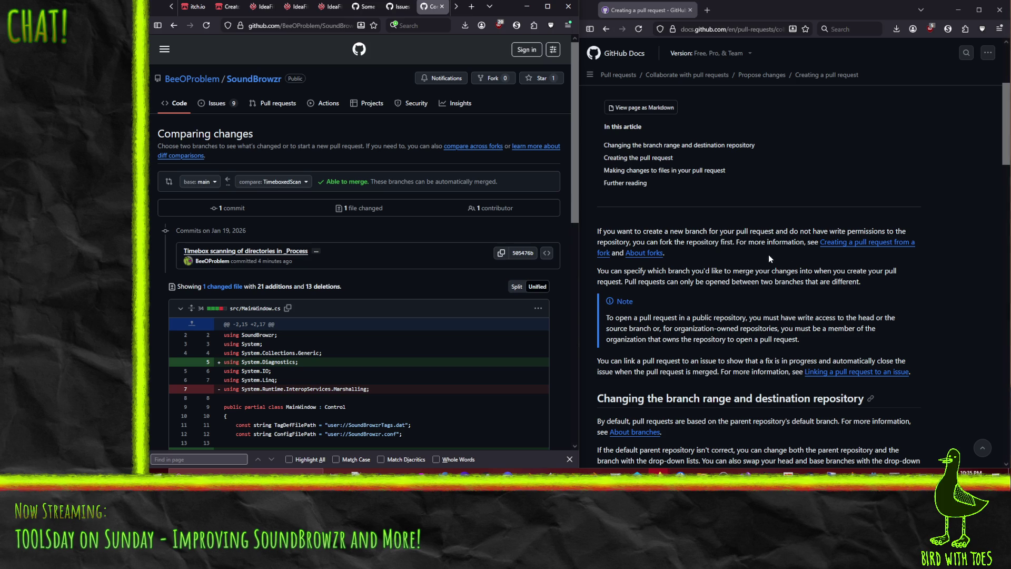
Load more diff lines, jump back to the top, and expand the commit's full message.
scroll(768, 255, down, 3)
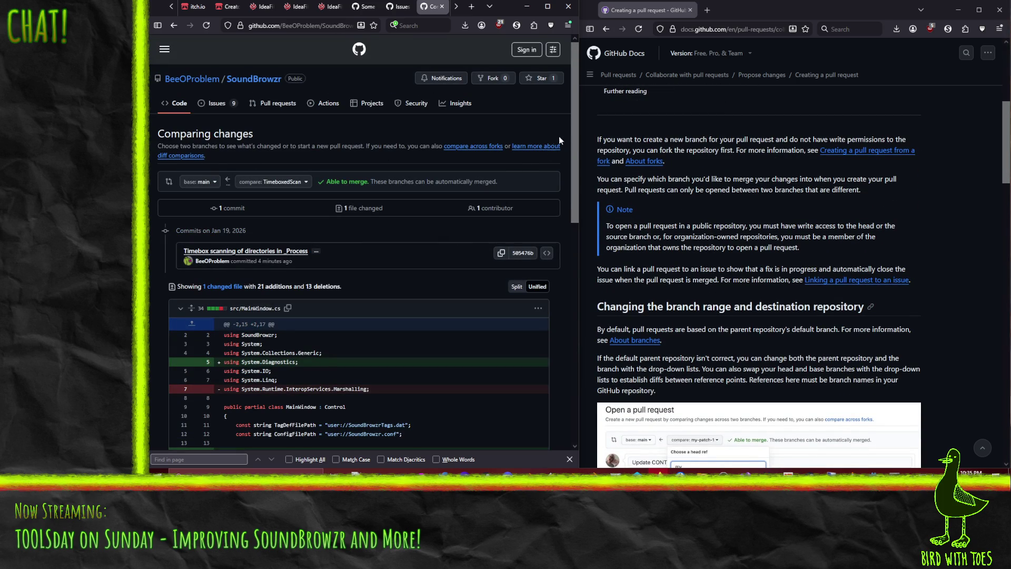
scroll(558, 166, down, 10)
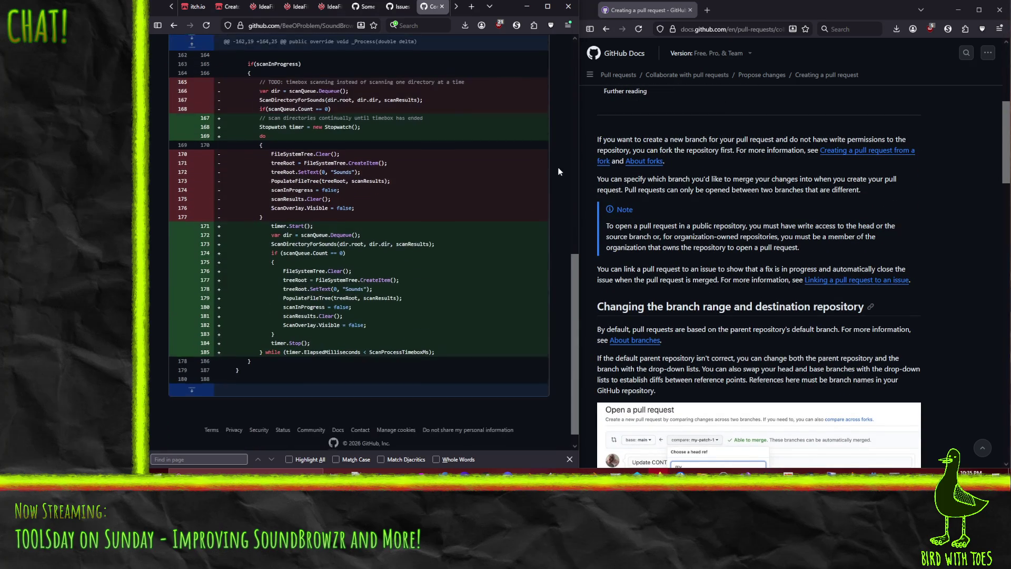
scroll(558, 168, down, 1)
click(192, 373)
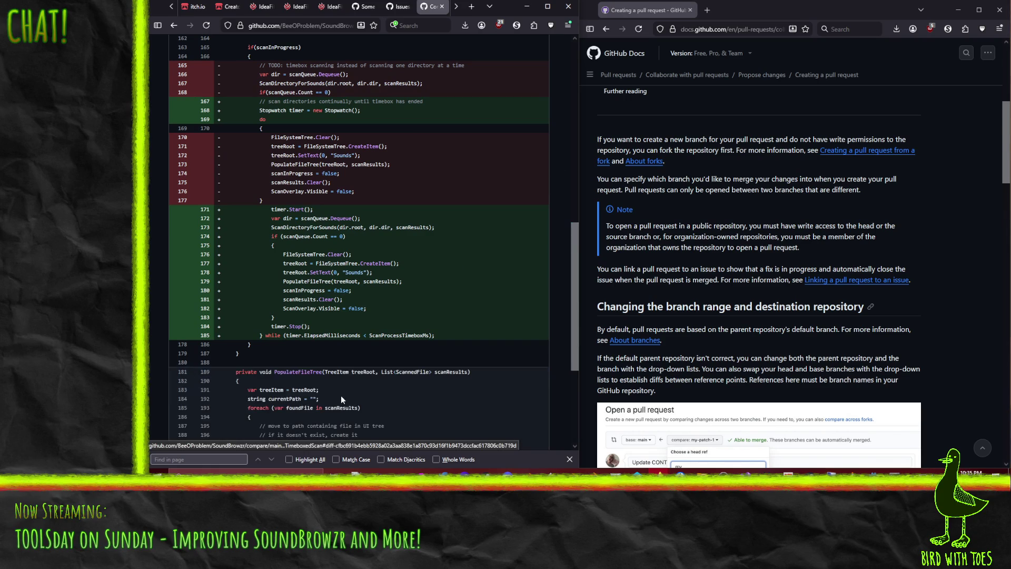
key(Home)
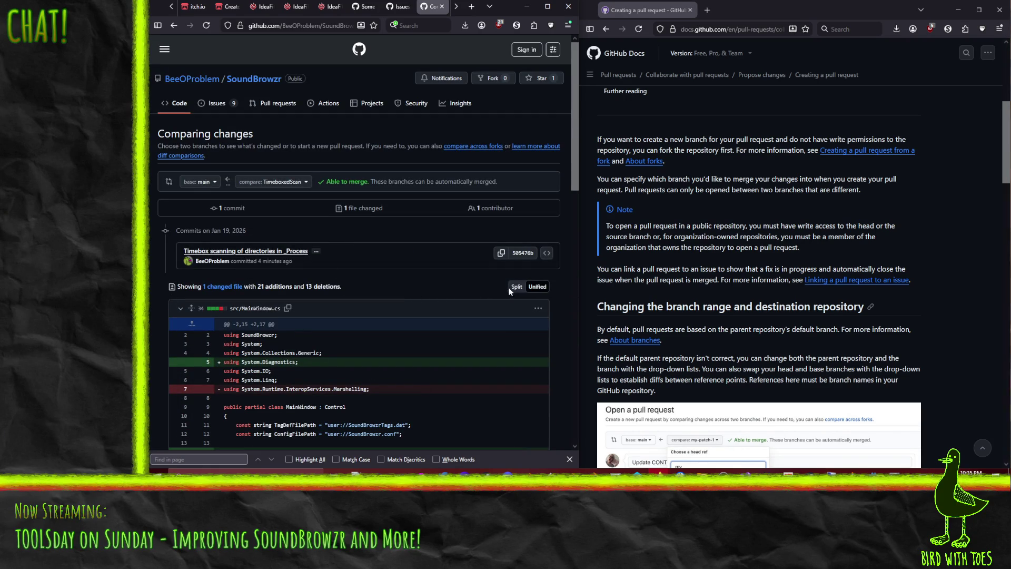
click(316, 251)
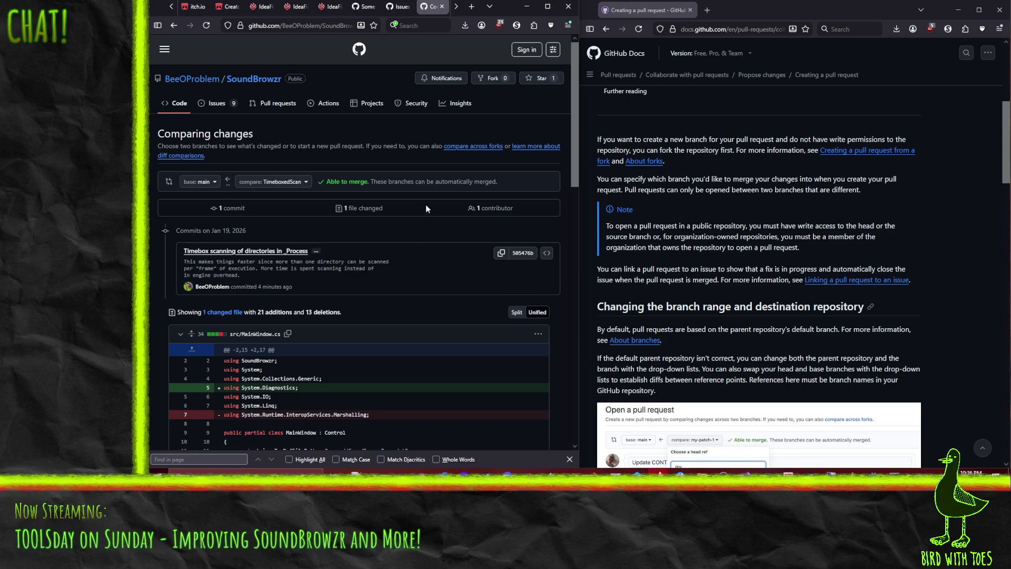
scroll(780, 232, up, 3)
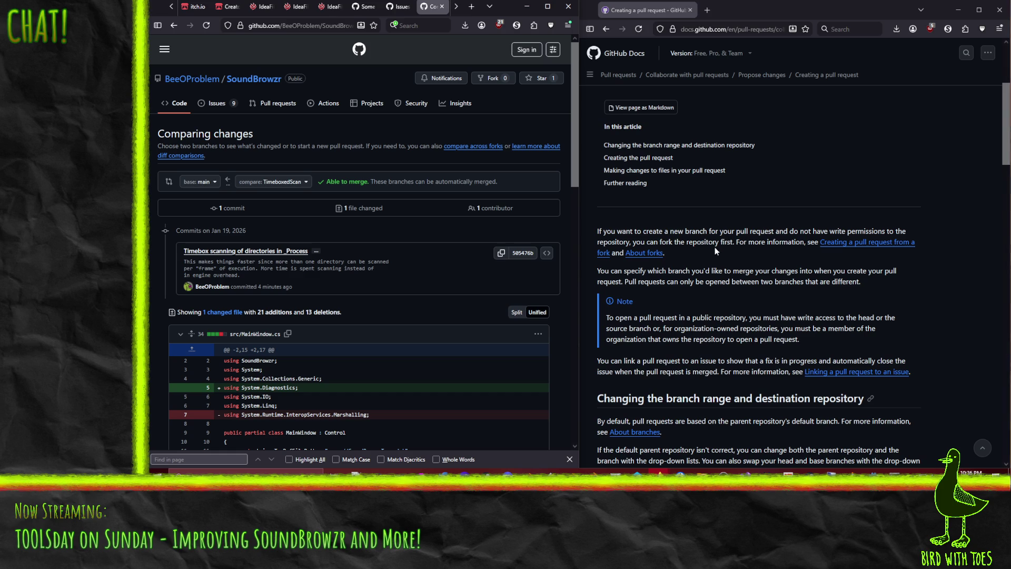
Read through the 'Creating the pull request' steps, then return to SoundBrowzr's main code page.
scroll(715, 248, down, 5)
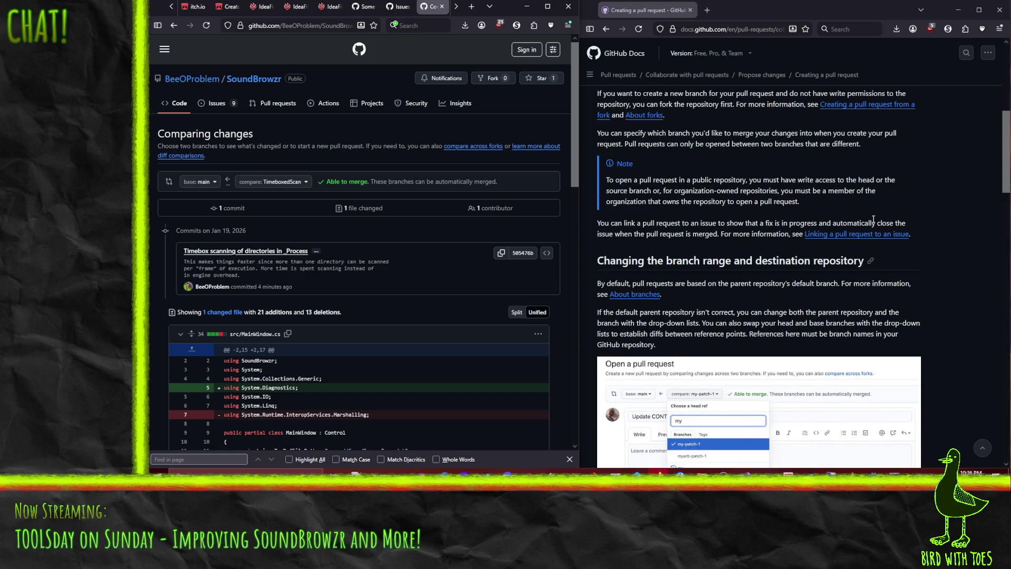
scroll(859, 218, down, 2)
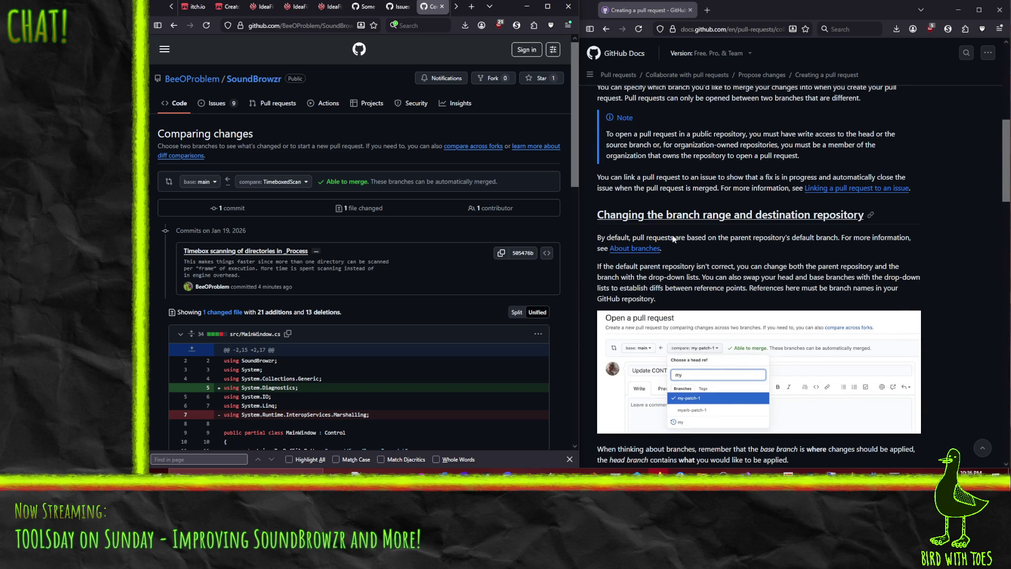
scroll(691, 251, up, 10)
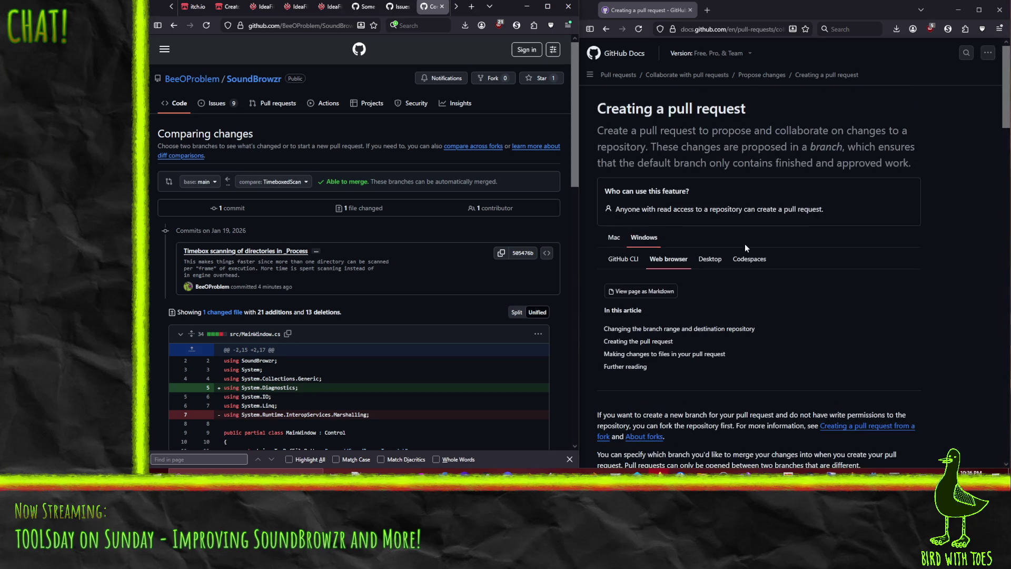
scroll(739, 295, down, 3)
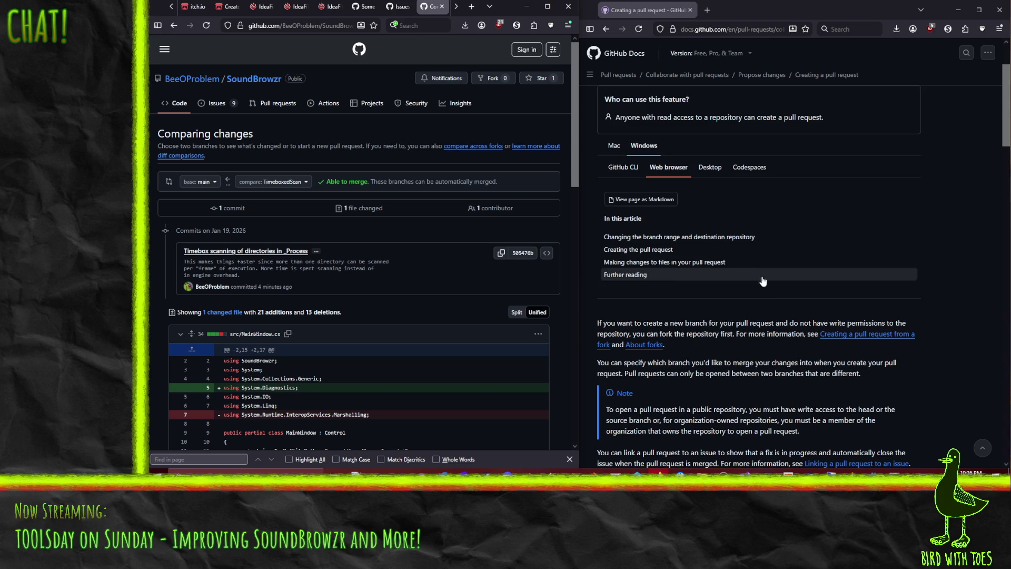
scroll(766, 290, down, 6)
scroll(684, 230, down, 19)
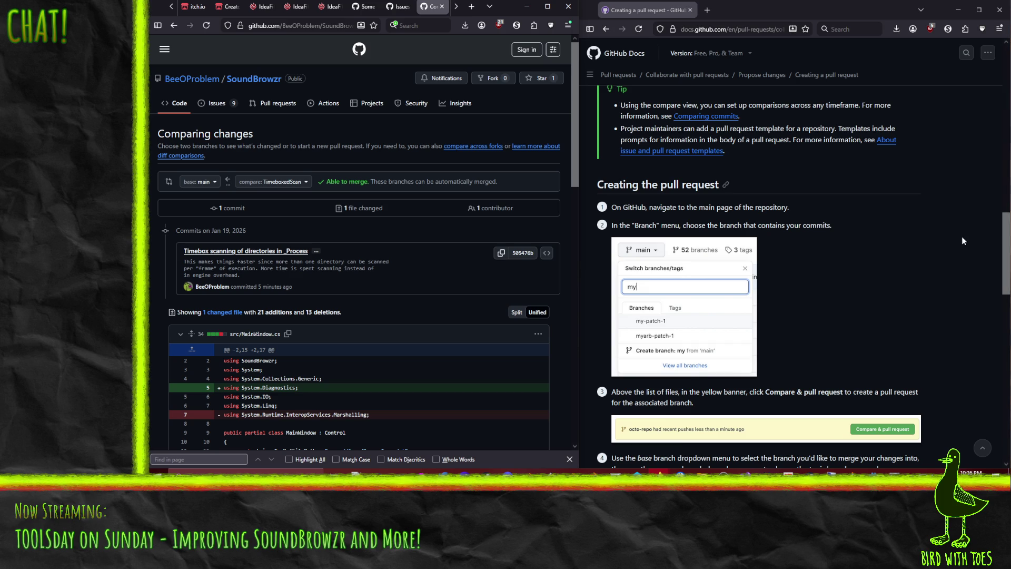
scroll(815, 247, down, 2)
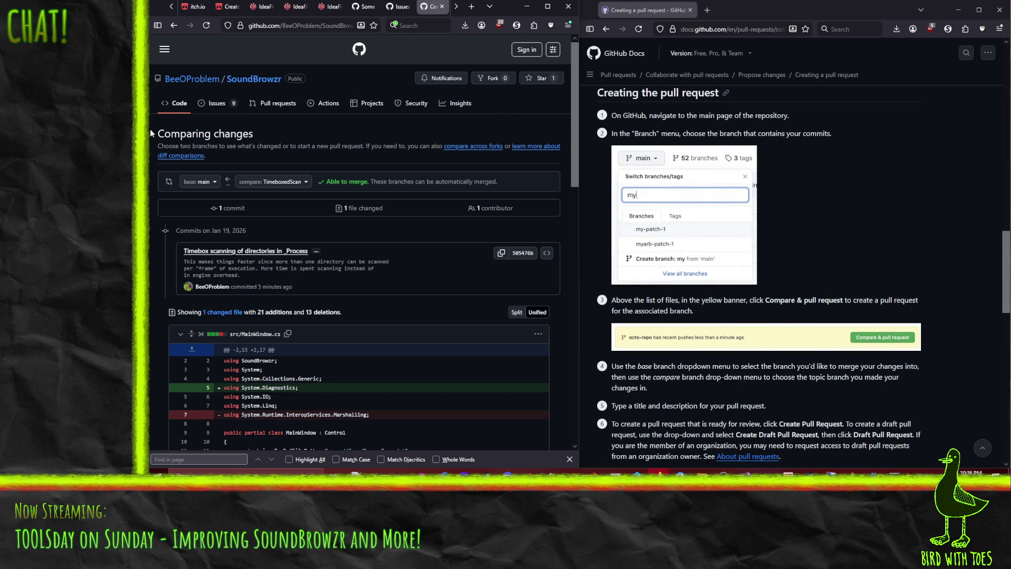
click(177, 104)
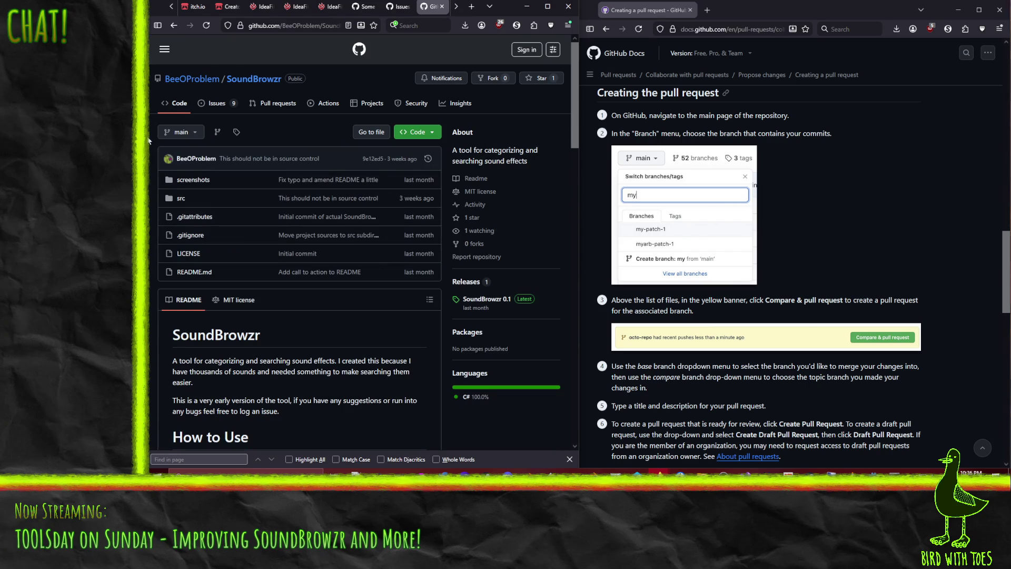
click(198, 132)
click(194, 224)
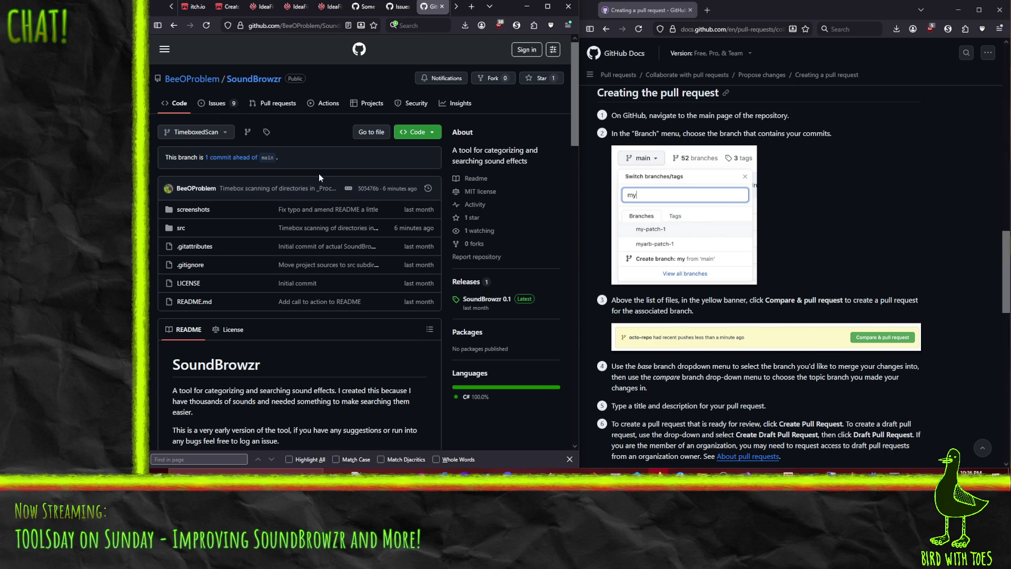
scroll(367, 252, down, 8)
scroll(367, 269, up, 8)
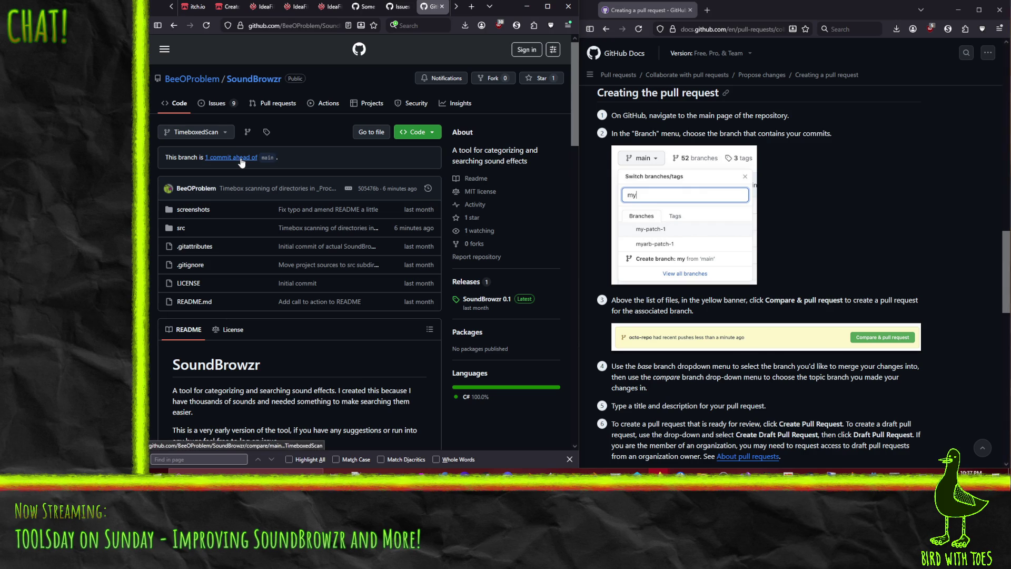
click(242, 160)
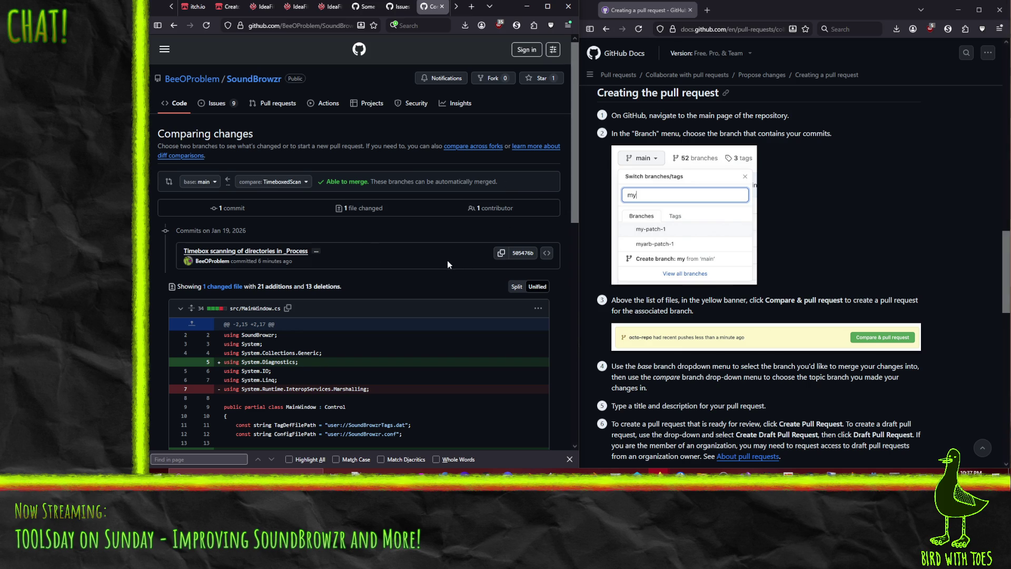
scroll(760, 286, down, 3)
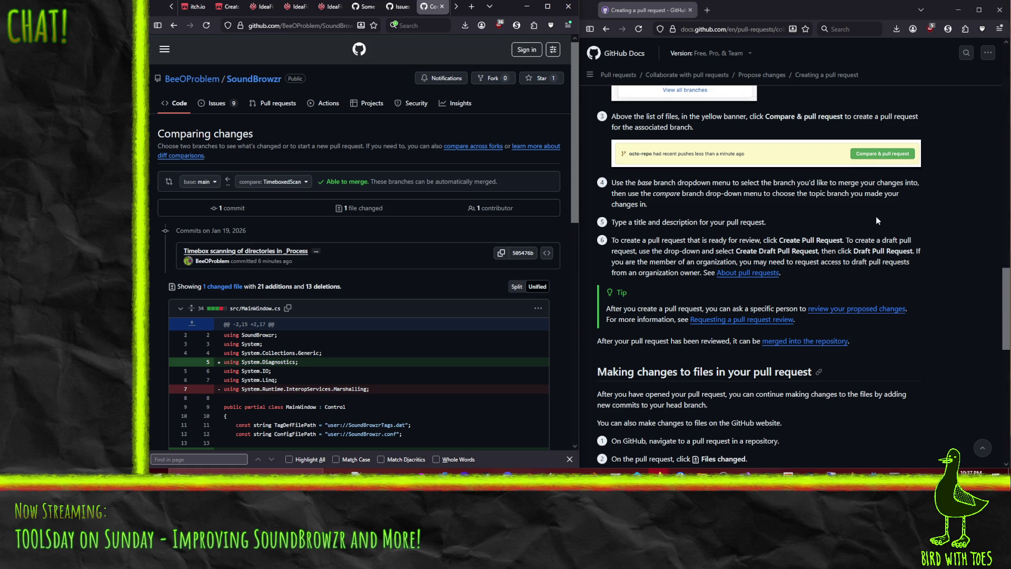
scroll(444, 175, down, 1)
scroll(444, 177, up, 1)
click(522, 52)
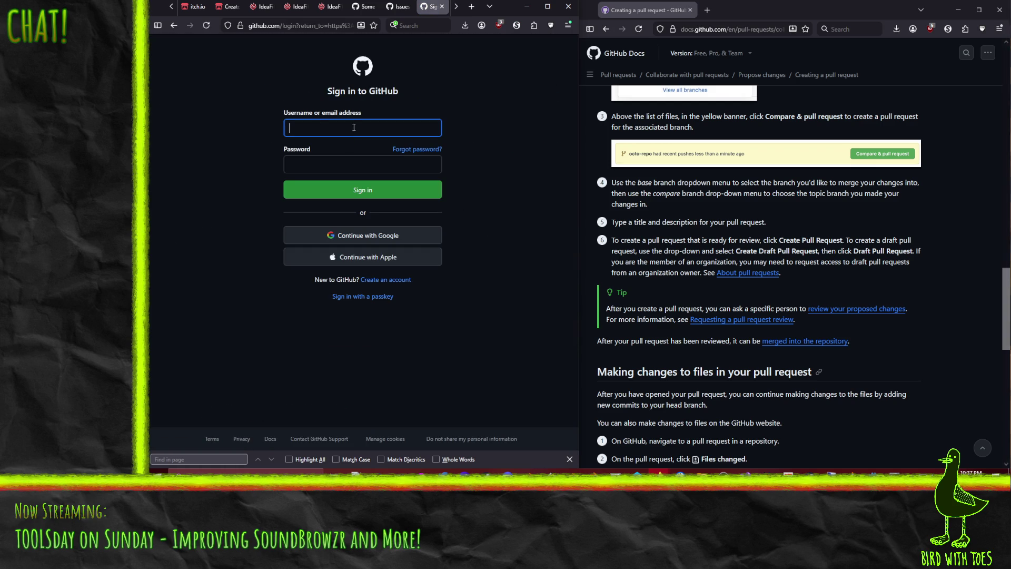
Move the GitHub sign-in page into its own off-screen window and close the GitHub Docs window.
text(ds)
key(BackSpace)
key(BackSpace)
drag(430, 15, 519, 74)
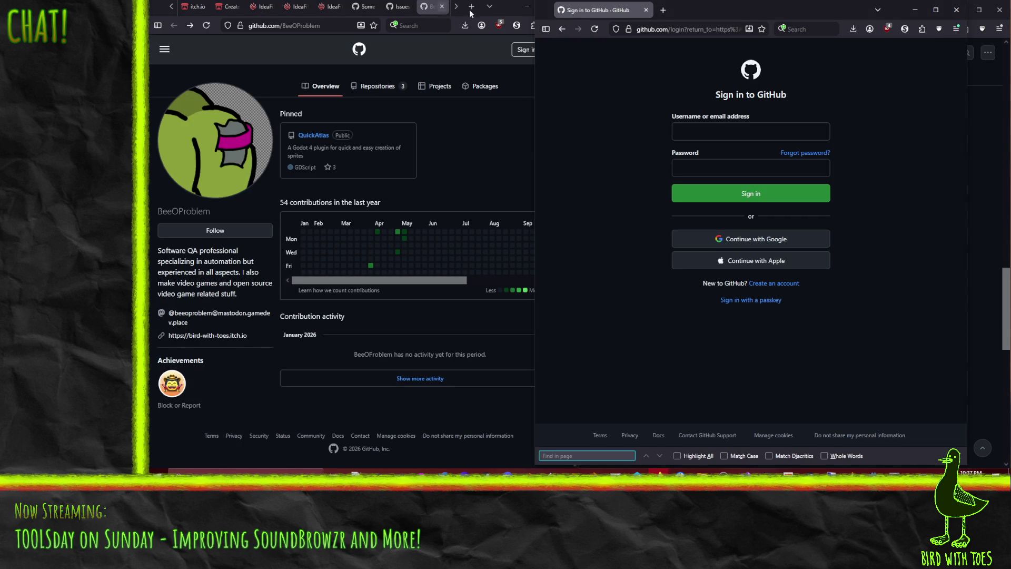
mouse_move(600, 10)
mouse_down()
mouse_move(595, 168)
mouse_move(615, 176)
mouse_move(615, 526)
mouse_up()
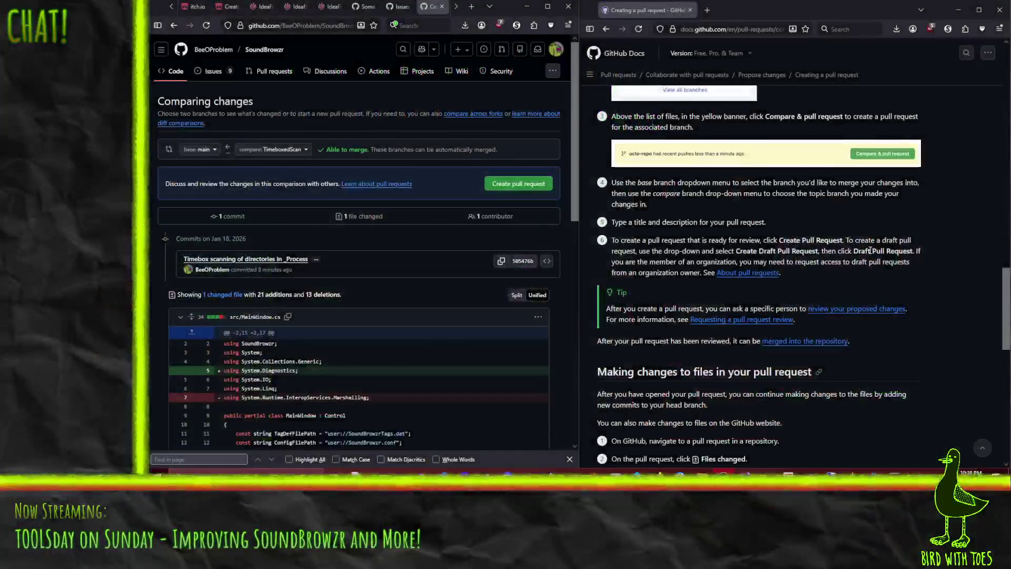
click(999, 9)
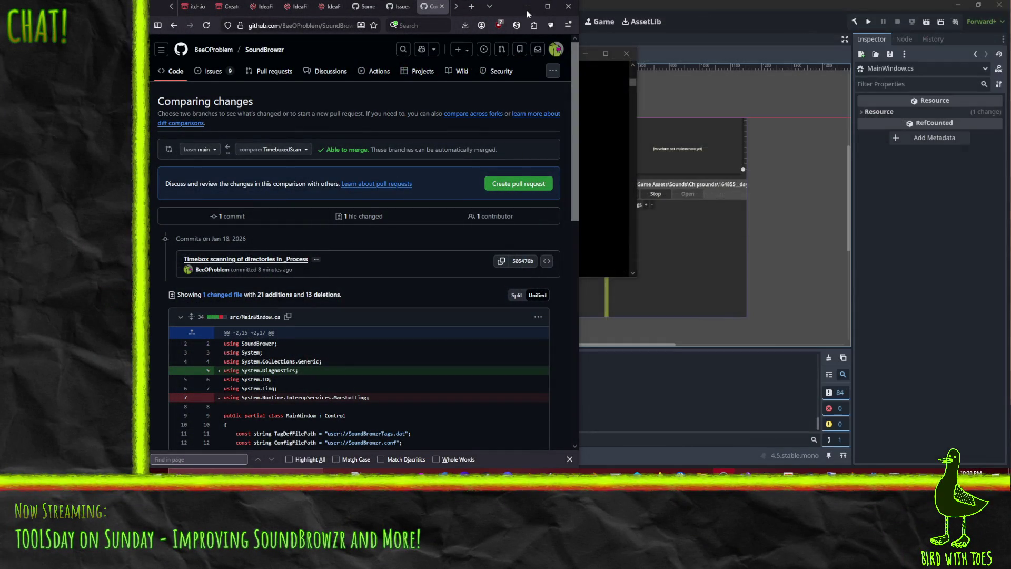
Maximize the comparison window, start a pull request, and begin its title with '#'.
click(547, 7)
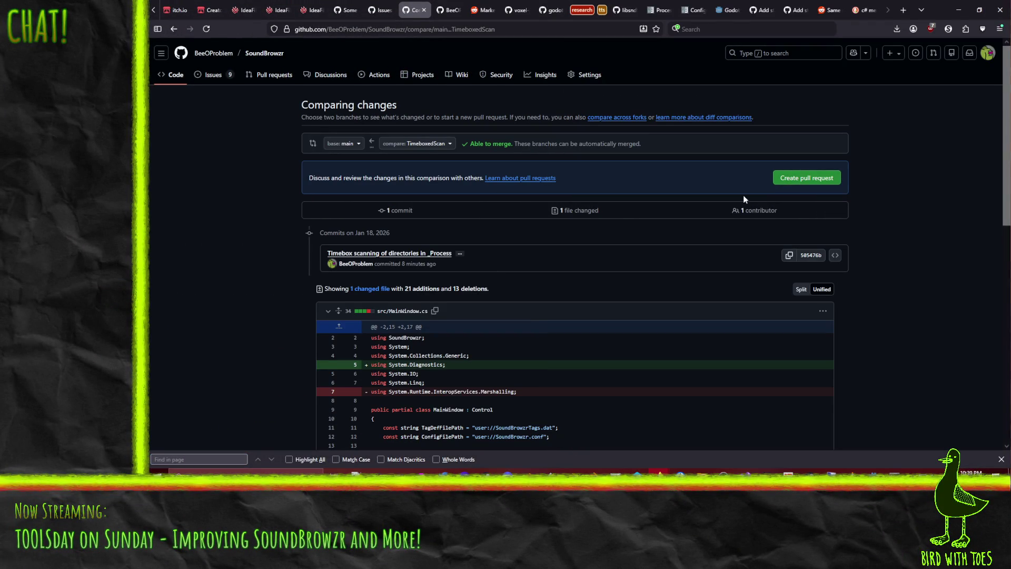
click(804, 179)
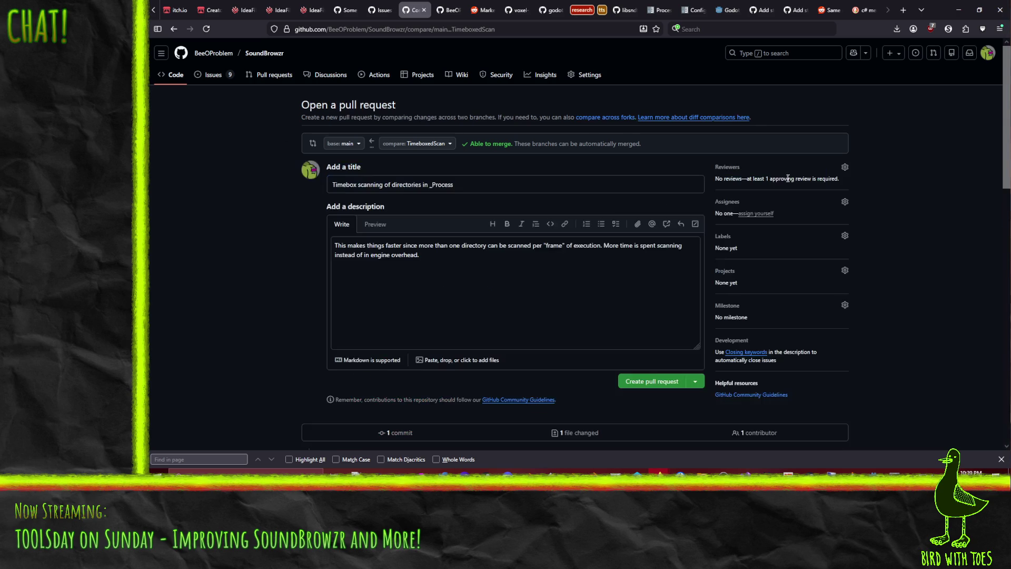
click(502, 188)
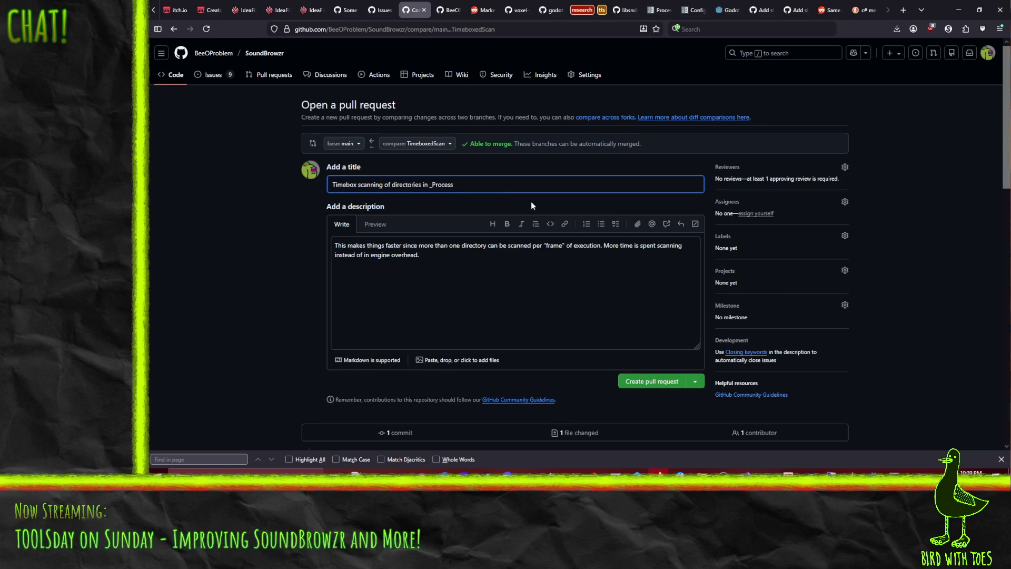
key(Home)
text(#)
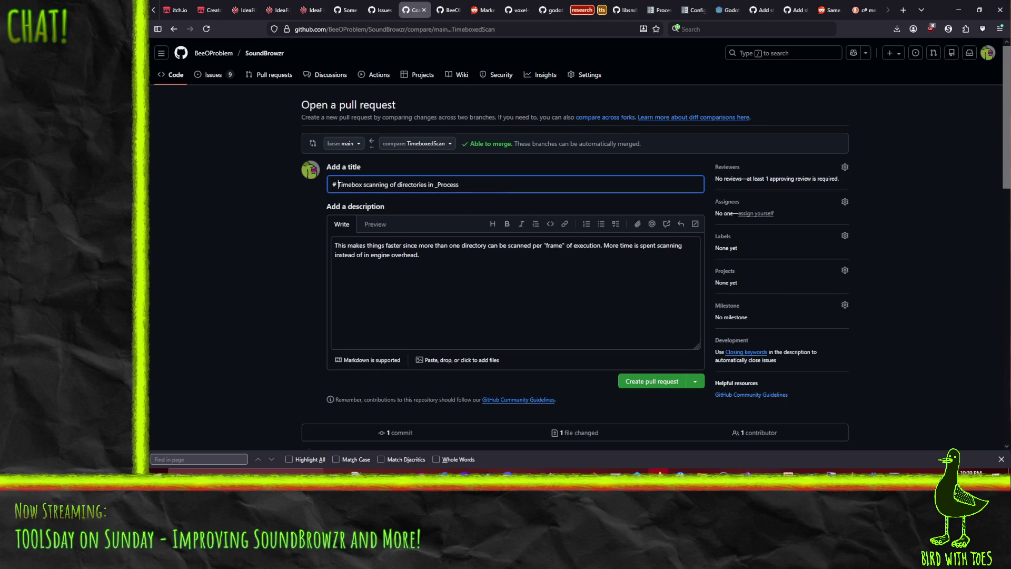
Check the issue number in a new Issues tab, then complete the title prefix '#15 - '.
right_click(208, 76)
click(226, 87)
click(453, 6)
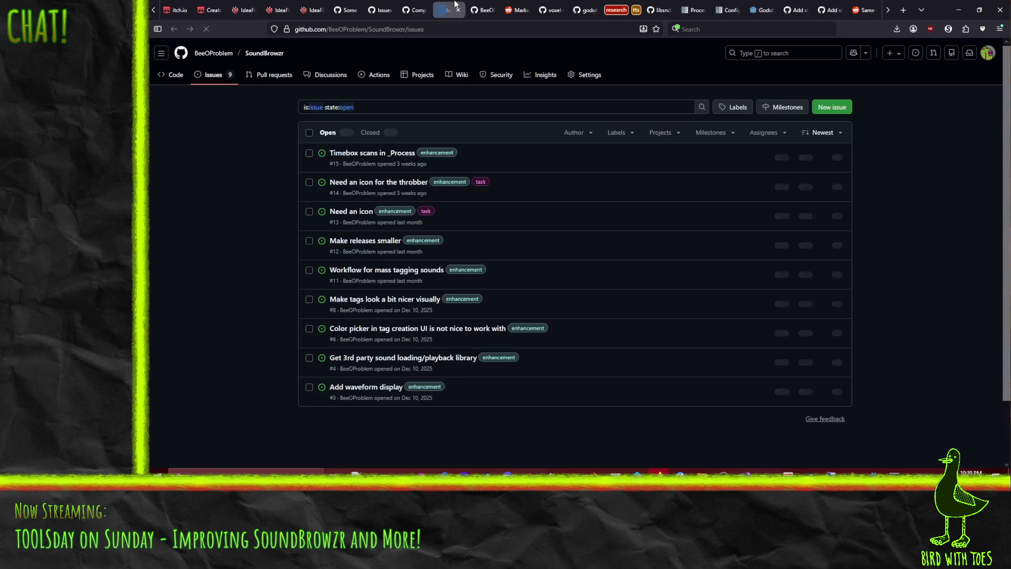
key(ctrl+w)
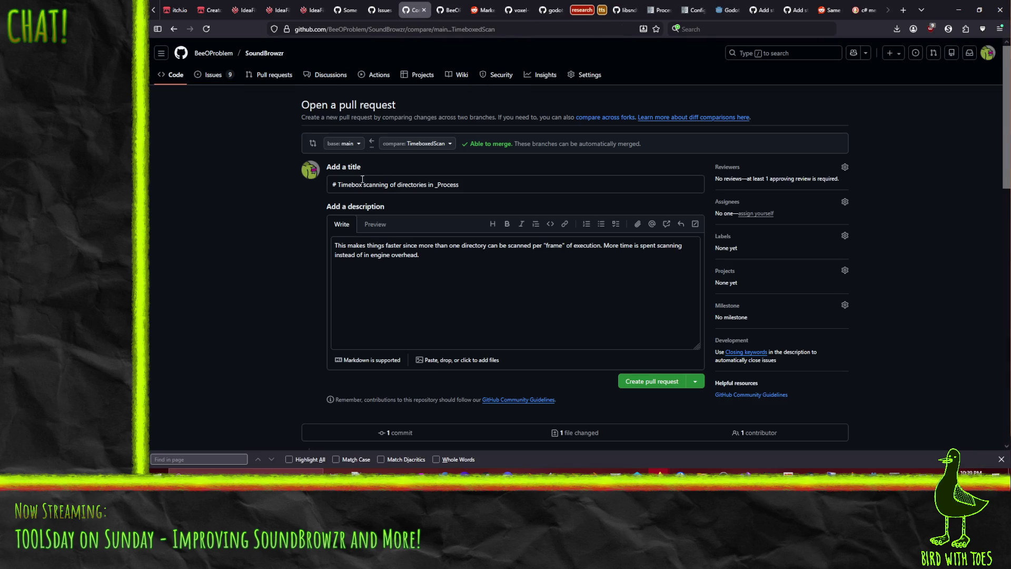
click(343, 190)
text(15 )
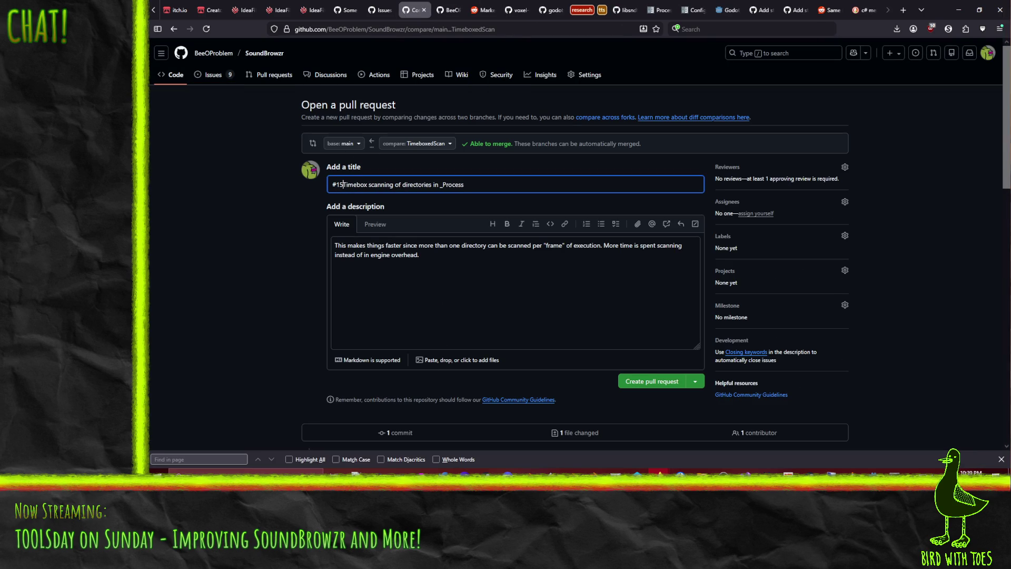
text(-)
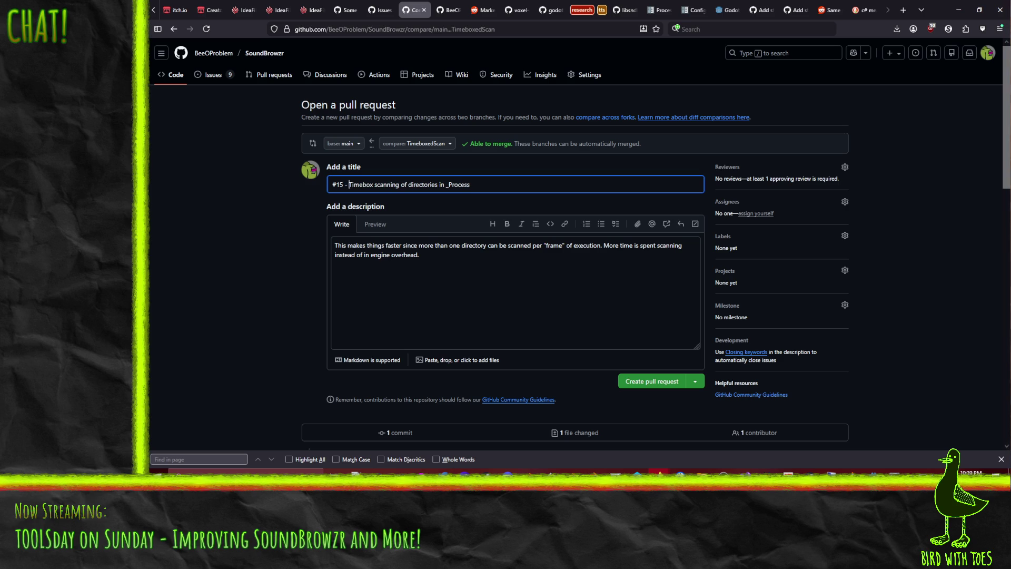
Review the description and create the pull request '#15 - Timebox scanning of directories in _Process'.
click(458, 323)
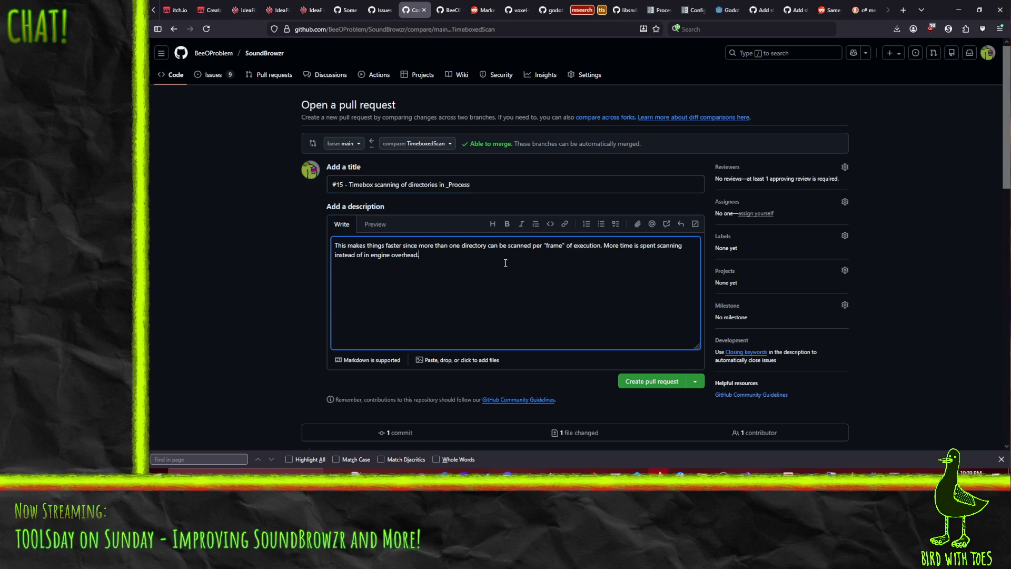
scroll(532, 264, down, 4)
scroll(277, 261, up, 4)
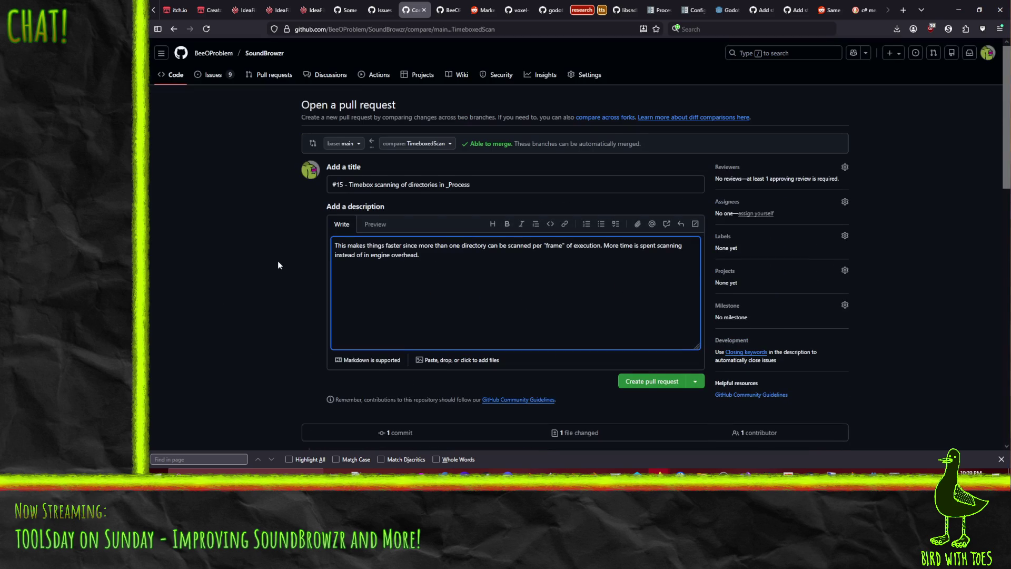
click(658, 380)
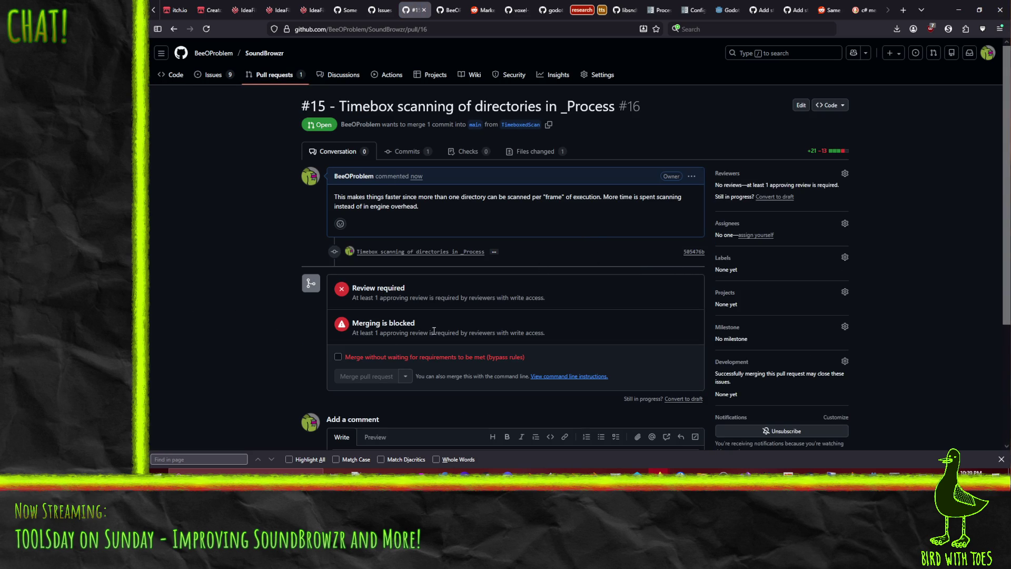
Merge pull request #16 into main, bypassing the required review rules.
click(338, 358)
scroll(311, 354, down, 1)
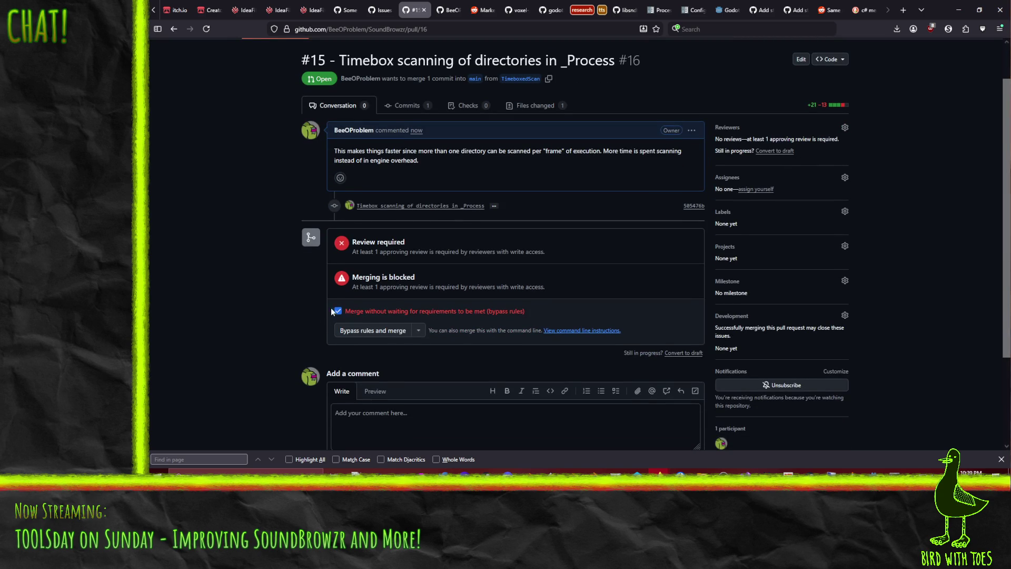
click(375, 331)
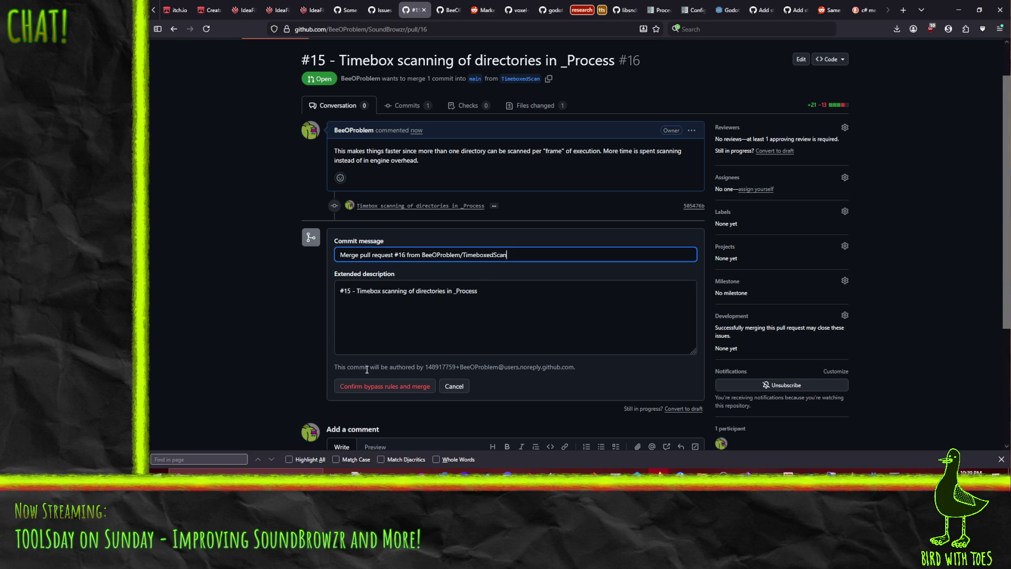
click(389, 387)
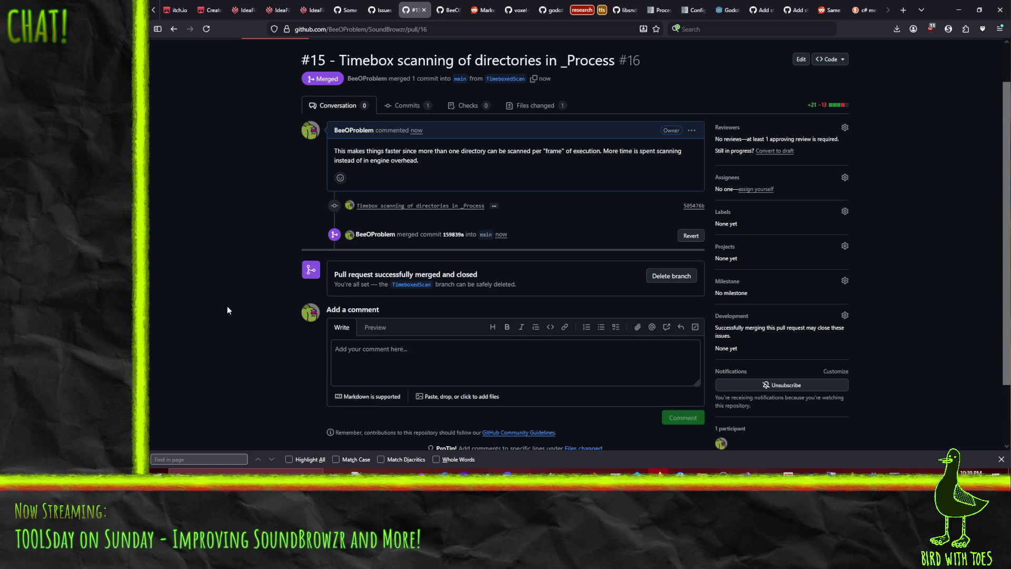
Close issue #15, 'Timebox scans in _Process', from the repository's issue list.
click(214, 75)
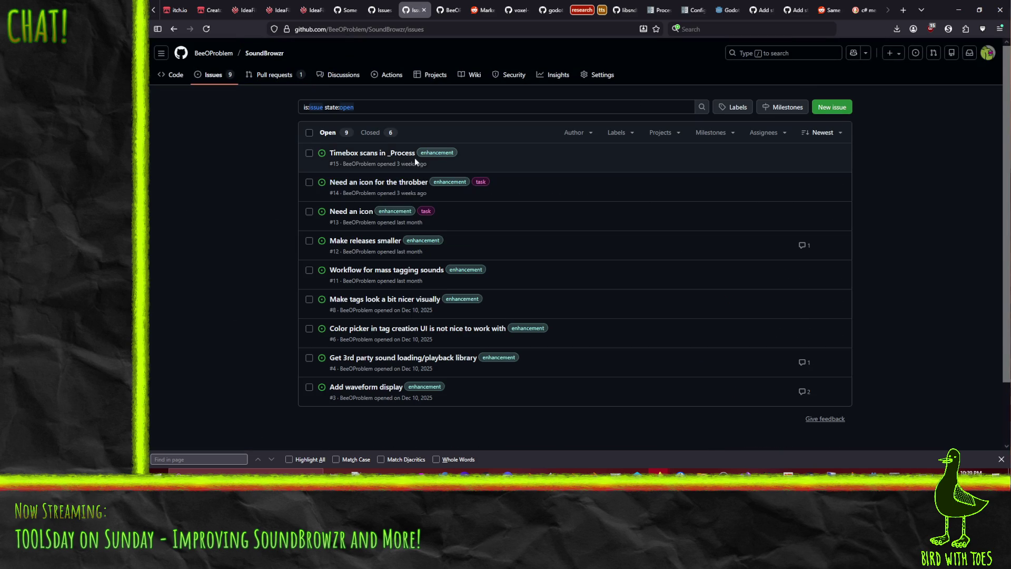
click(400, 154)
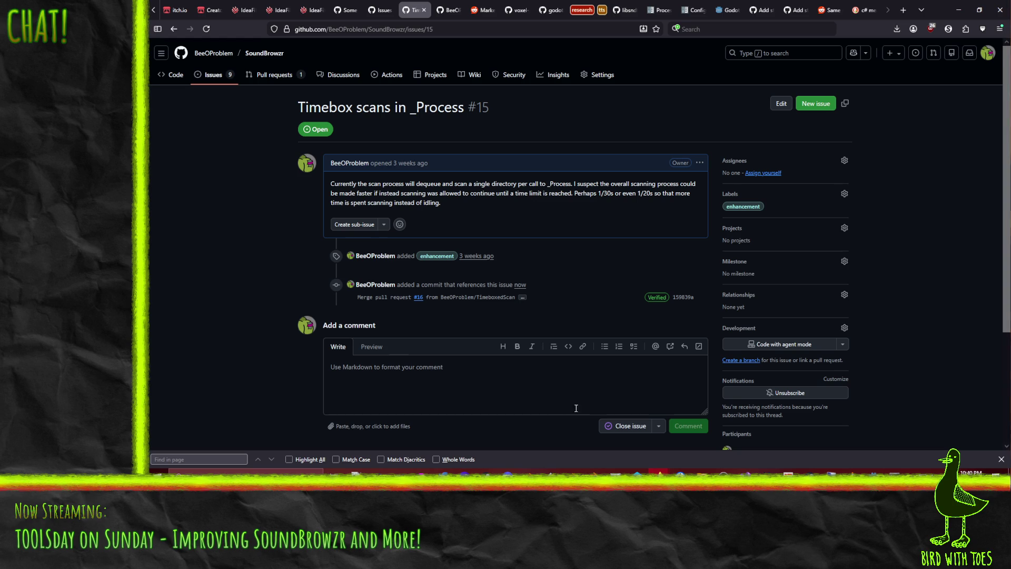
click(624, 432)
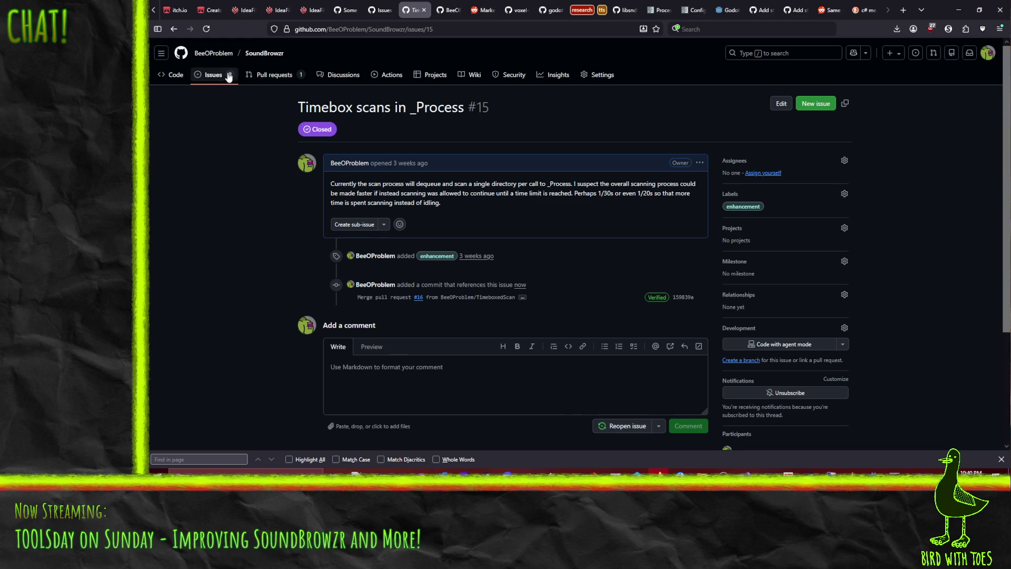
Open issue #14, 'Need an icon for the throbber', and assign it to yourself.
click(194, 73)
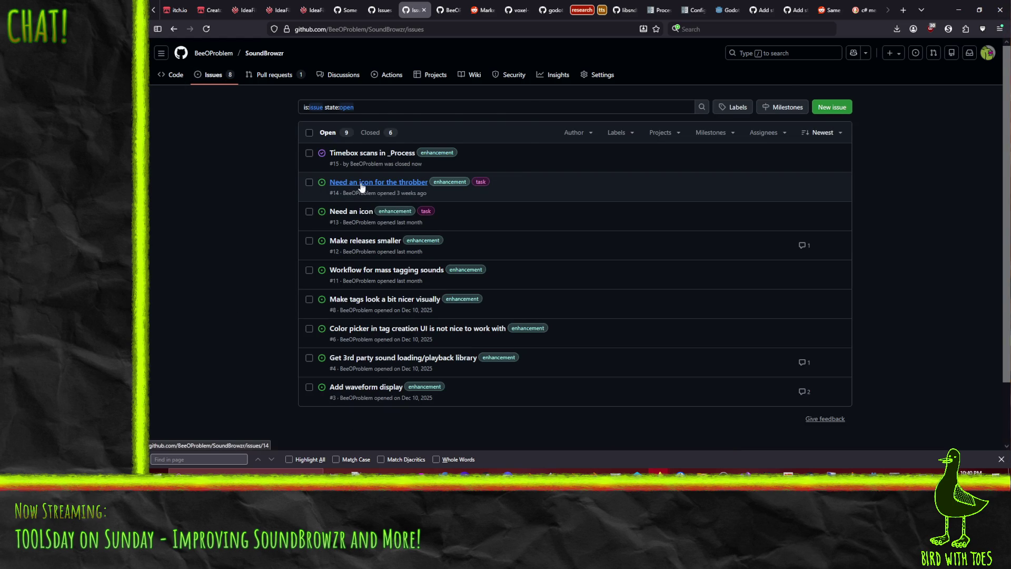
mouse_move(362, 187)
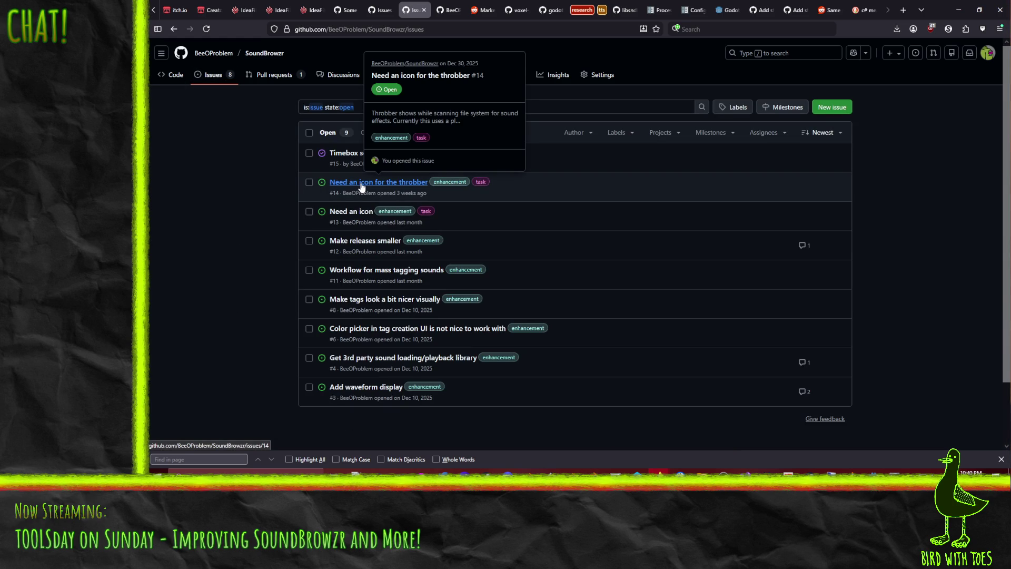
click(361, 187)
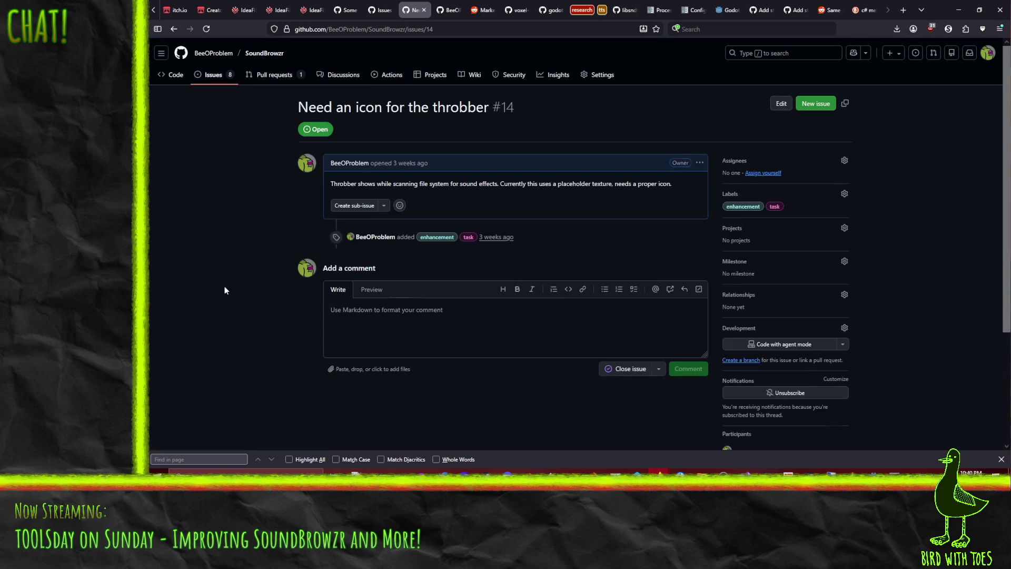
click(754, 178)
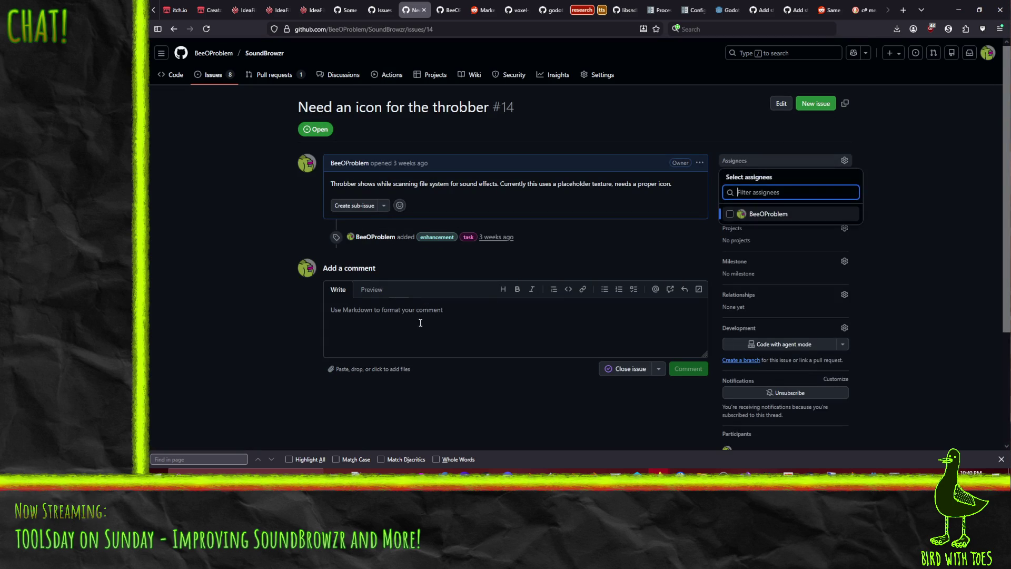
click(643, 274)
click(771, 176)
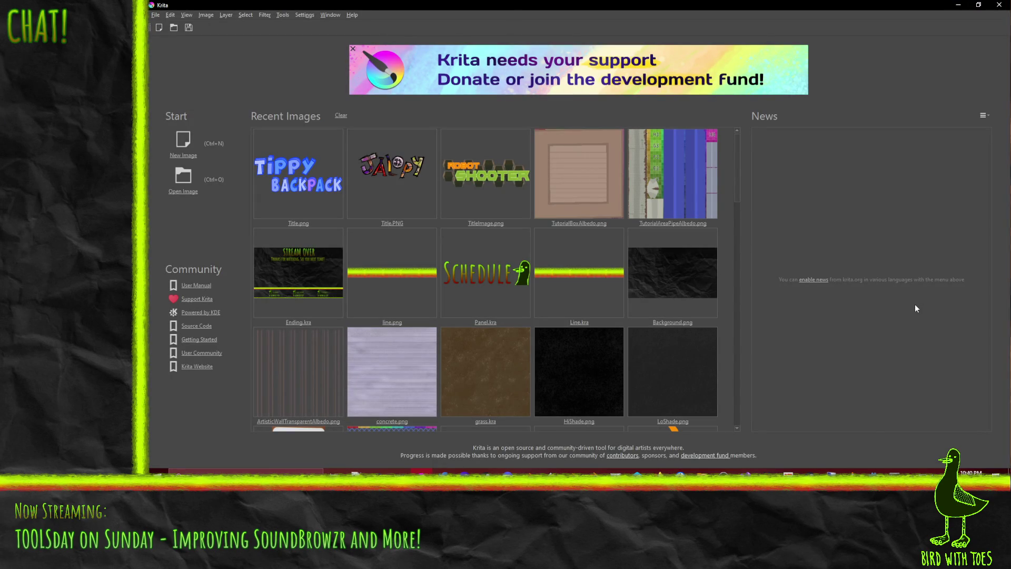
Switch back to the GitHub issue in the browser.
key(alt+Tab)
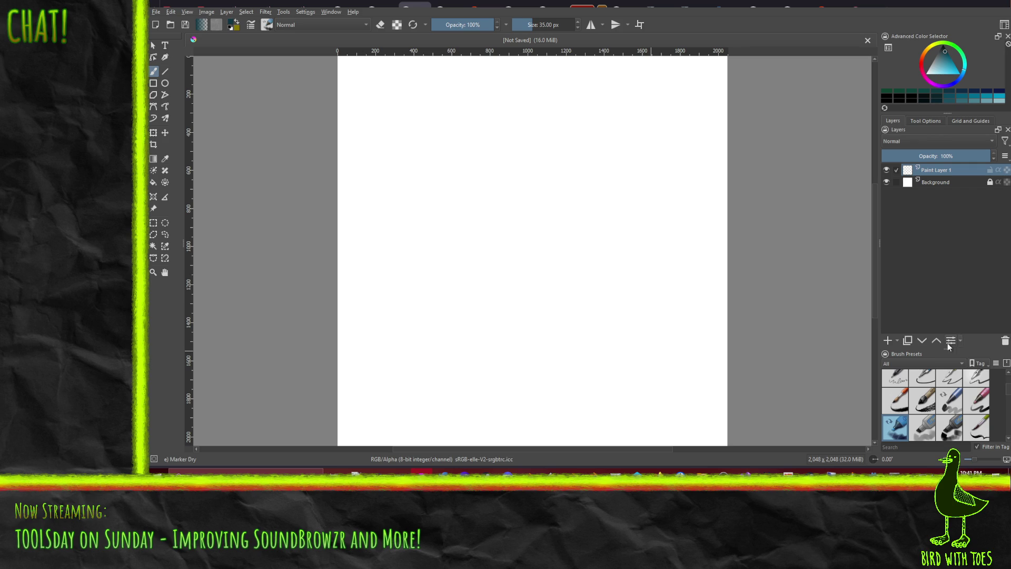
Enlarge the brush preset panel, pick the Pencil 2b preset, and undo a test scribble.
drag(945, 345, 944, 245)
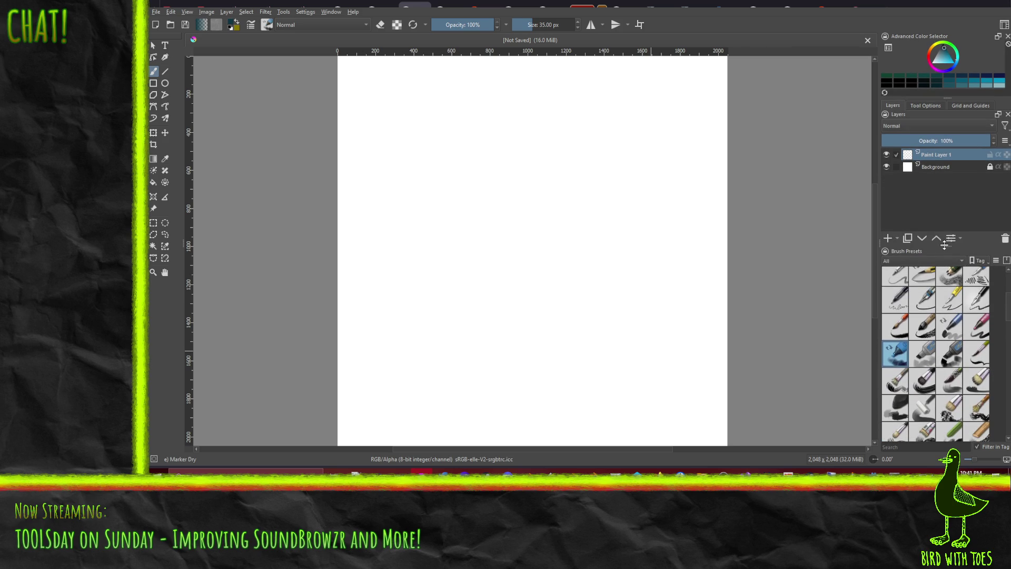
click(980, 303)
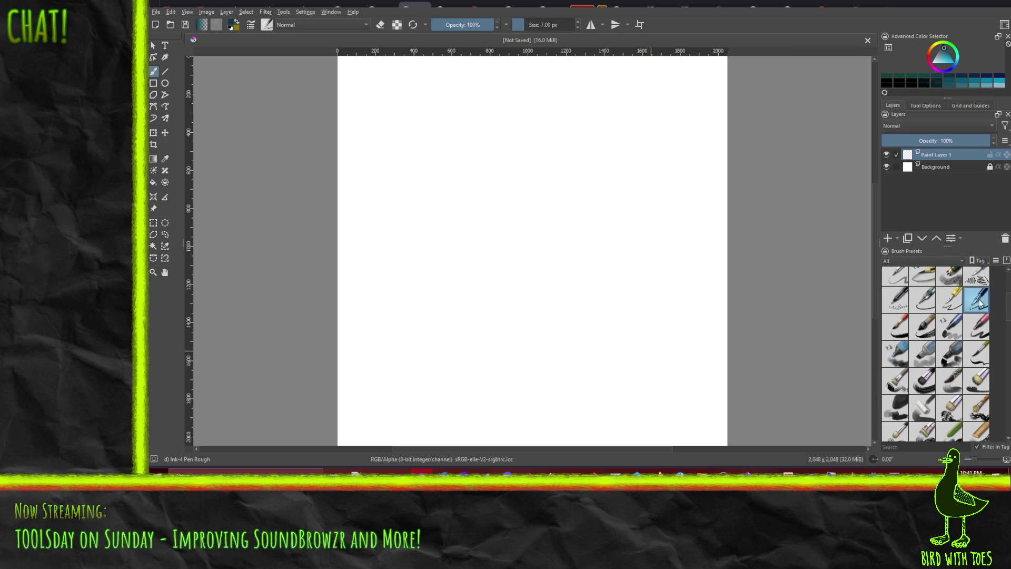
scroll(1009, 309, up, 1)
scroll(1008, 309, down, 3)
scroll(953, 322, up, 5)
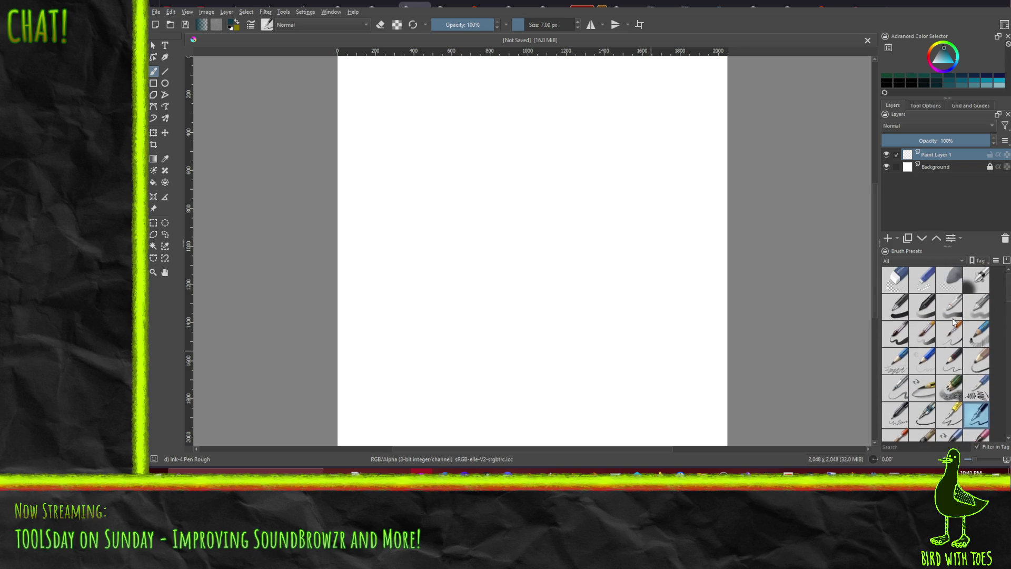
click(895, 359)
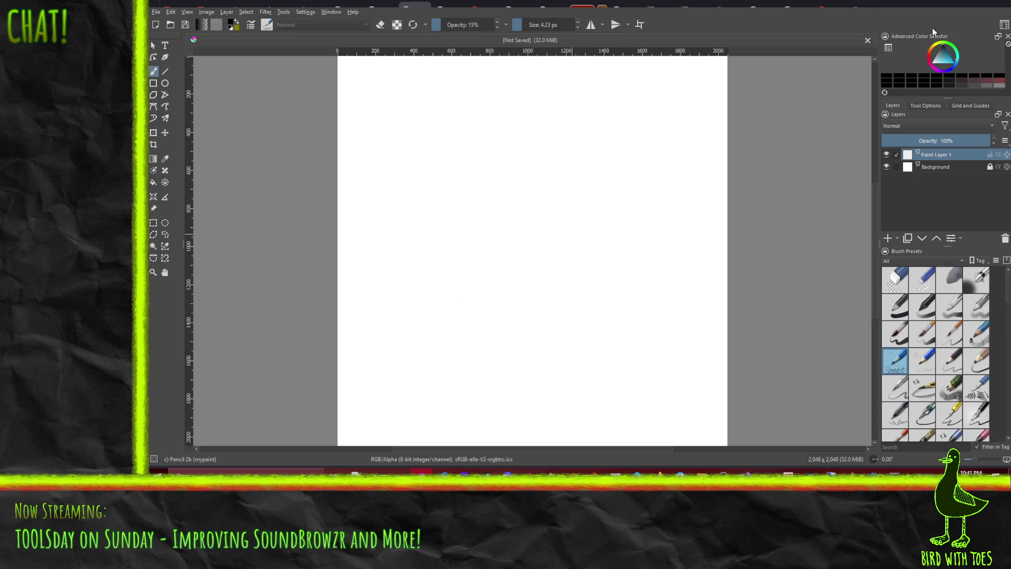
mouse_move(390, 384)
mouse_down()
mouse_move(385, 391)
mouse_move(399, 381)
mouse_up()
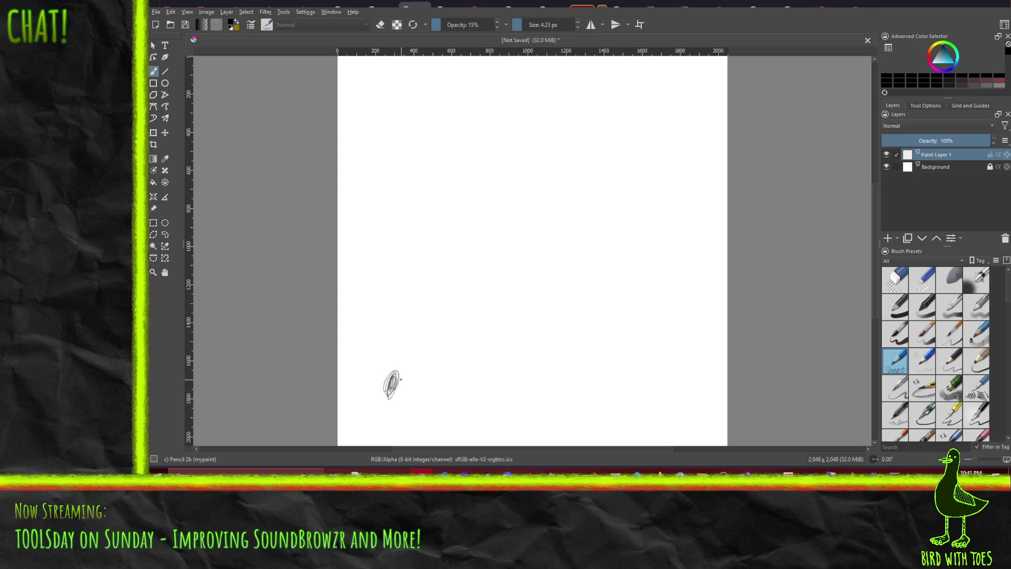
key(ctrl+z)
Sketch a small wave inside a magnifier circle at lower left, and start a larger waveform at top.
drag(378, 319, 457, 311)
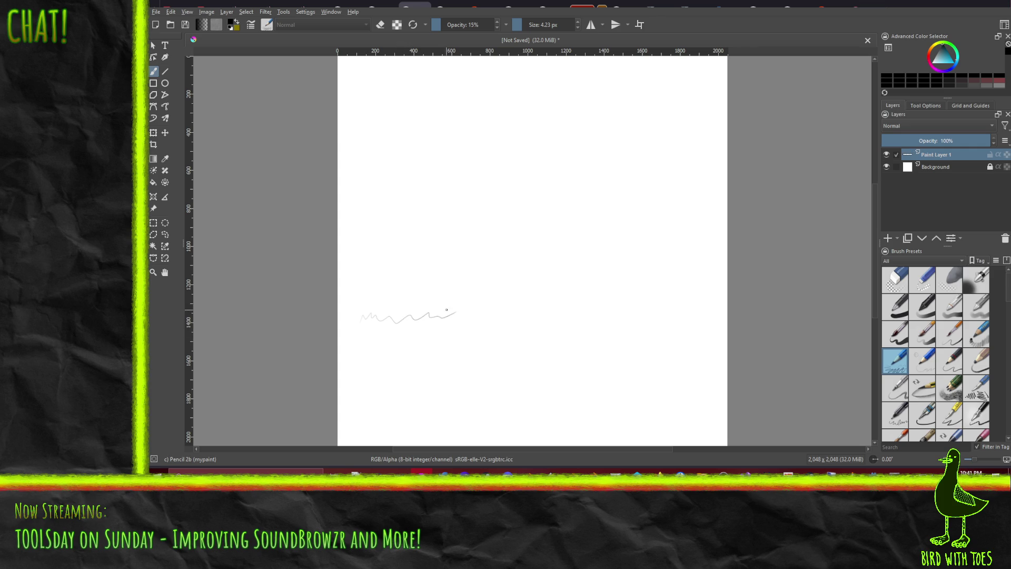
mouse_move(440, 345)
mouse_down()
mouse_move(379, 310)
mouse_move(437, 266)
mouse_move(448, 339)
mouse_move(440, 368)
mouse_move(476, 387)
mouse_move(461, 342)
mouse_up()
mouse_move(387, 318)
mouse_down()
mouse_move(392, 292)
mouse_move(418, 278)
mouse_move(447, 311)
mouse_up()
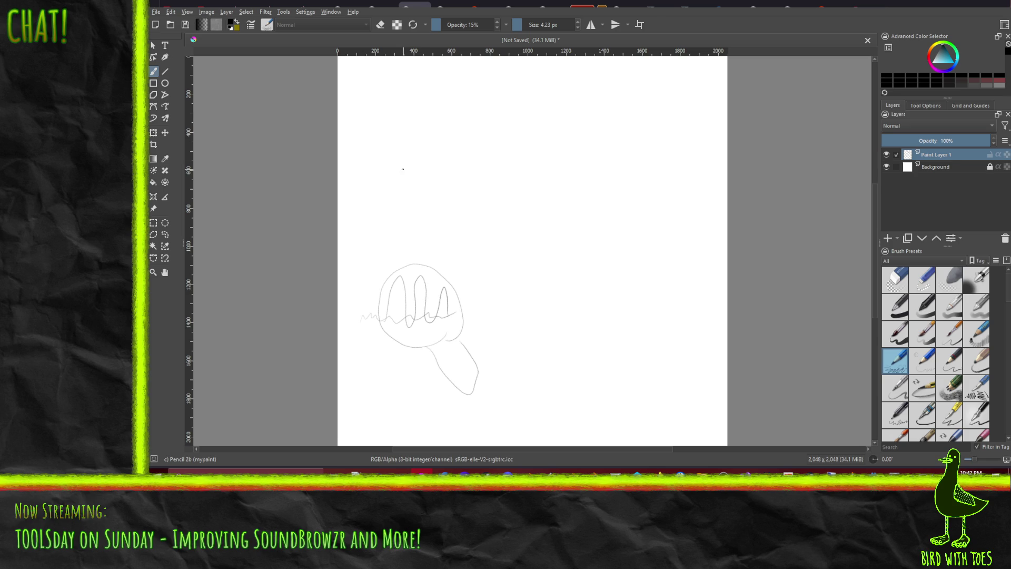
mouse_move(426, 151)
mouse_down()
mouse_move(462, 145)
mouse_move(481, 120)
mouse_move(486, 177)
mouse_move(499, 127)
mouse_move(511, 126)
mouse_move(530, 157)
mouse_move(560, 132)
mouse_move(568, 155)
mouse_move(612, 146)
mouse_up()
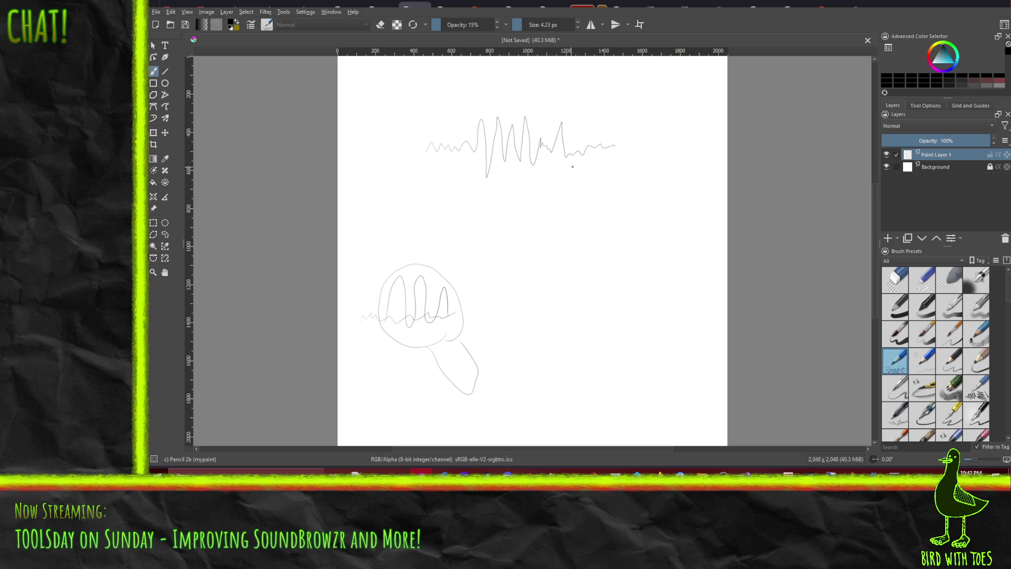
Draw a magnifier circle and handle around the top waveform, then two glasses-like circles below.
mouse_move(473, 189)
mouse_down()
mouse_move(469, 119)
mouse_move(534, 84)
mouse_move(579, 116)
mouse_move(566, 187)
mouse_move(550, 199)
mouse_up()
mouse_move(535, 204)
mouse_down()
mouse_move(592, 279)
mouse_move(609, 270)
mouse_move(579, 205)
mouse_up()
mouse_move(537, 358)
mouse_down()
mouse_move(538, 396)
mouse_move(522, 371)
mouse_up()
mouse_move(522, 368)
mouse_down()
mouse_move(549, 351)
mouse_move(571, 375)
mouse_up()
mouse_move(596, 393)
mouse_down()
mouse_move(572, 364)
mouse_move(600, 393)
mouse_up()
mouse_move(561, 362)
mouse_down()
mouse_move(567, 356)
mouse_move(565, 374)
mouse_move(566, 355)
mouse_move(562, 366)
mouse_up()
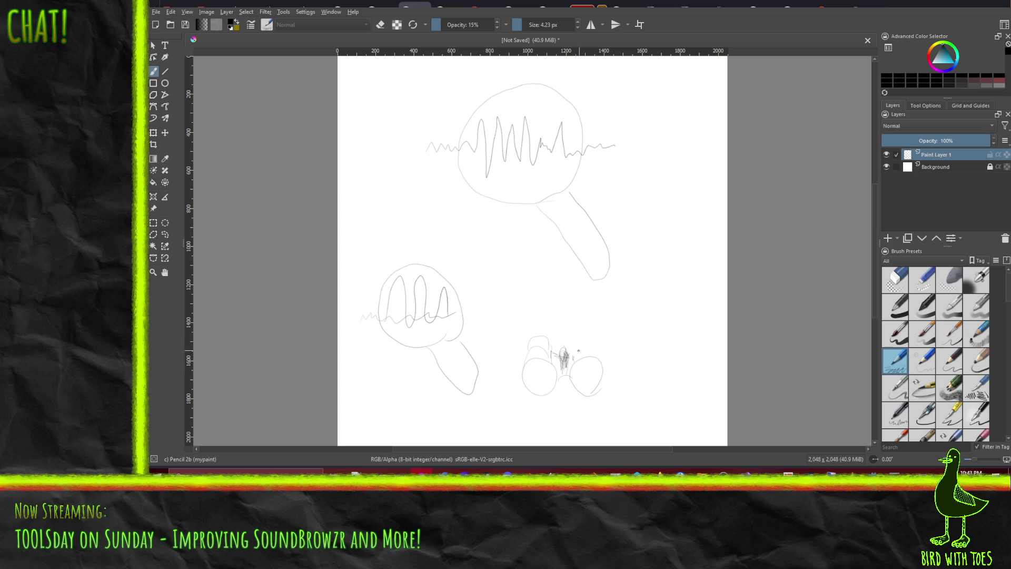
Add arcs to the binocular lenses and draw a waveform zigzag inside the left lens.
drag(575, 351, 594, 349)
drag(535, 341, 545, 333)
mouse_move(549, 361)
mouse_down()
mouse_move(543, 391)
mouse_move(590, 382)
mouse_up()
drag(529, 372, 592, 370)
Sketch a second pair of lenses to the right with a wave inside, undoing one stray stroke.
drag(607, 340, 685, 340)
mouse_move(618, 360)
mouse_down()
mouse_move(606, 339)
mouse_move(681, 365)
mouse_move(694, 347)
mouse_up()
mouse_move(635, 363)
mouse_down()
mouse_move(642, 355)
mouse_move(639, 366)
mouse_up()
key(ctrl+z)
drag(667, 342, 683, 352)
mouse_move(660, 328)
mouse_down()
mouse_move(688, 333)
mouse_move(678, 335)
mouse_up()
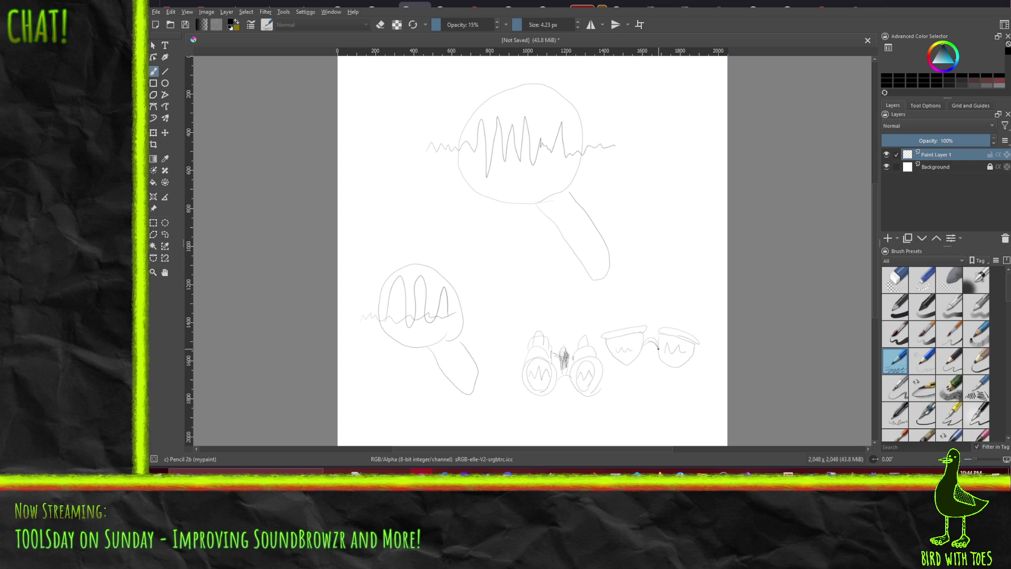
drag(640, 355, 636, 366)
drag(658, 366, 658, 348)
Scribble a small dark circle at lower left with freehand paths, then create a new blank document.
click(153, 118)
mouse_move(380, 404)
mouse_down()
mouse_move(379, 416)
mouse_move(403, 421)
mouse_move(390, 416)
mouse_move(390, 401)
mouse_move(387, 421)
mouse_move(398, 416)
mouse_move(400, 405)
mouse_move(392, 424)
mouse_move(394, 408)
mouse_move(382, 419)
mouse_up()
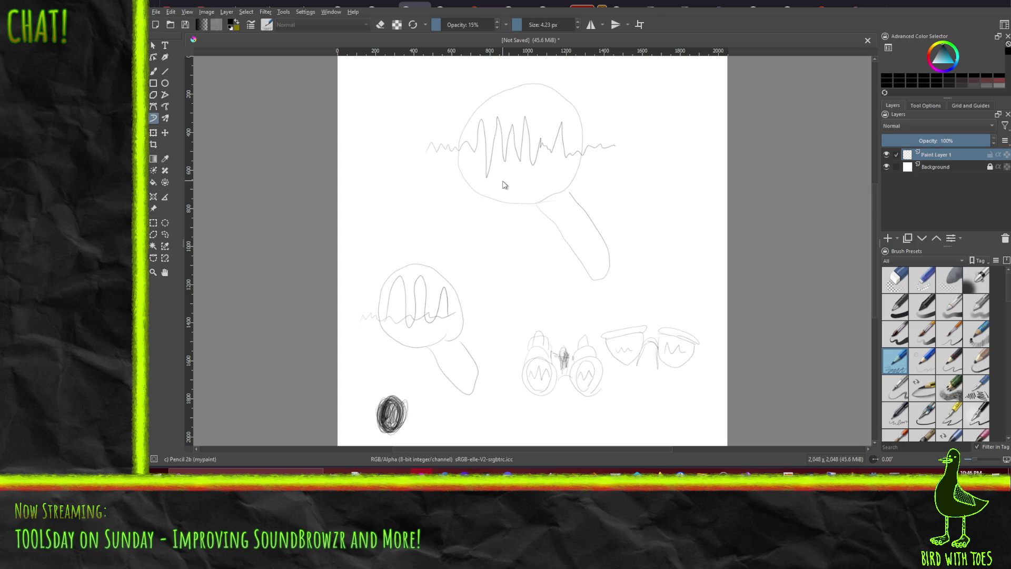
key(ctrl+n)
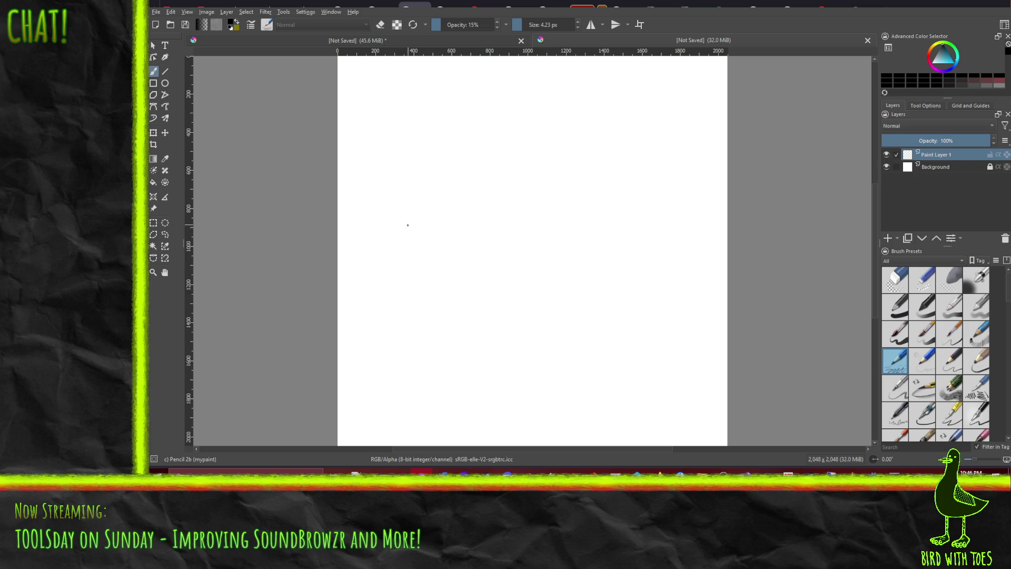
Sketch a rough, double-lined pencil circle left of the canvas centre.
drag(431, 293, 374, 267)
drag(419, 220, 416, 290)
mouse_move(407, 298)
mouse_down()
mouse_move(438, 279)
mouse_move(440, 236)
mouse_up()
mouse_move(402, 304)
mouse_down()
mouse_move(372, 289)
mouse_move(364, 250)
mouse_move(381, 217)
mouse_move(429, 211)
mouse_move(446, 225)
mouse_move(447, 265)
mouse_up()
mouse_move(449, 241)
mouse_down()
mouse_move(444, 288)
mouse_move(398, 305)
mouse_up()
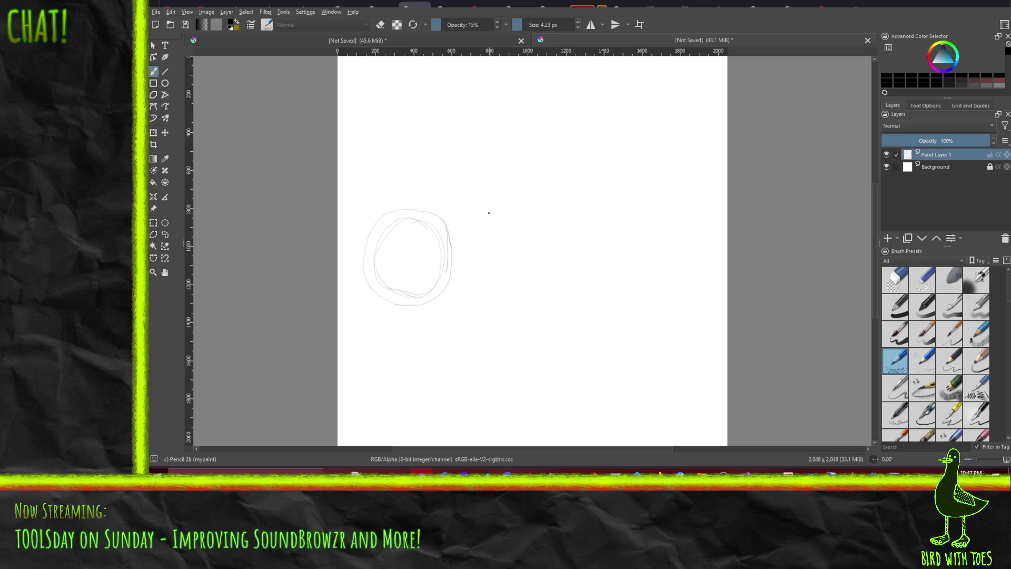
Erase the stray stroke on the circle's right edge with Eraser Soft, then return to Pencil-2.
right_click(522, 242)
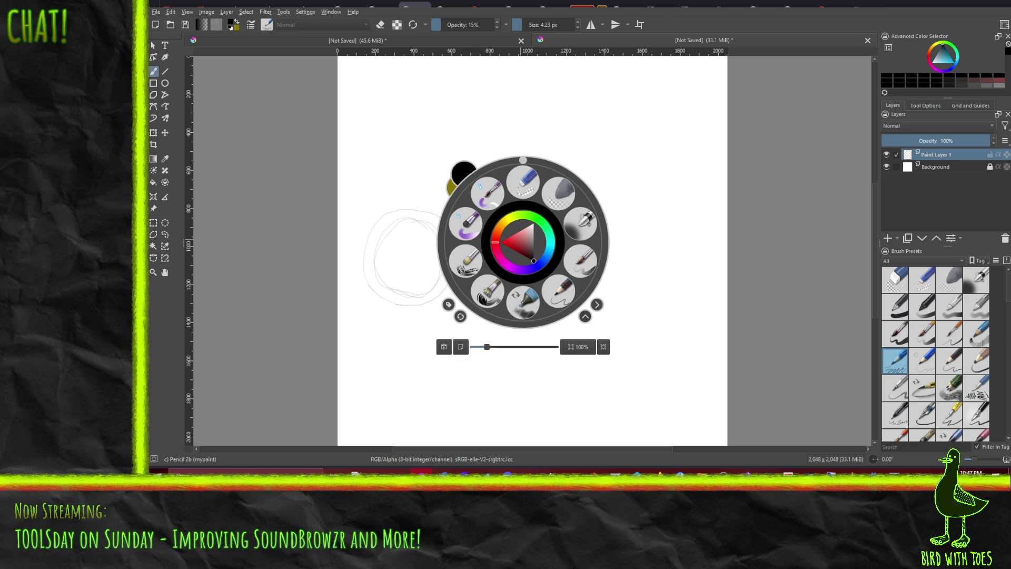
click(562, 196)
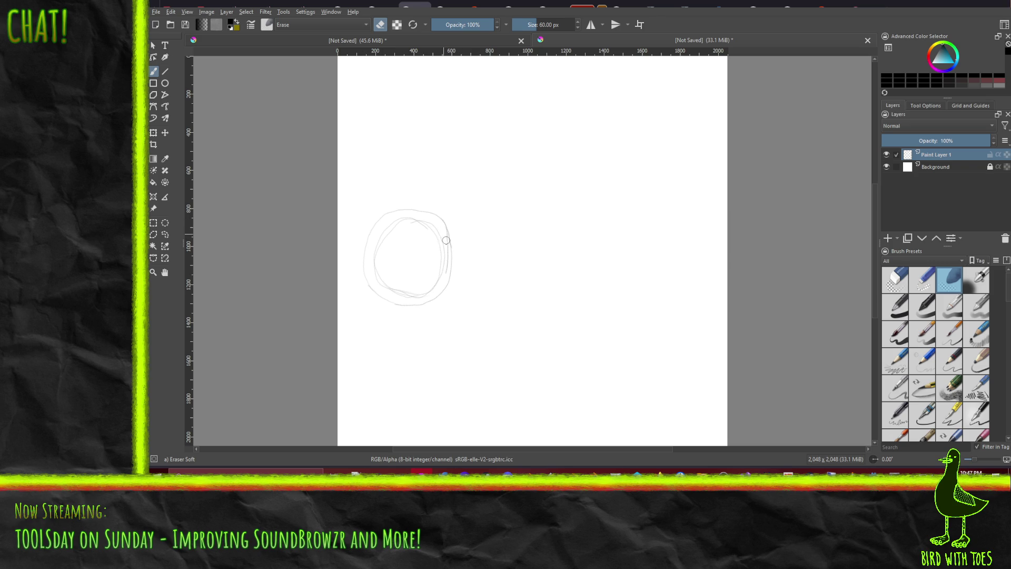
mouse_move(447, 240)
mouse_down()
mouse_move(445, 267)
mouse_move(443, 234)
mouse_up()
right_click(528, 248)
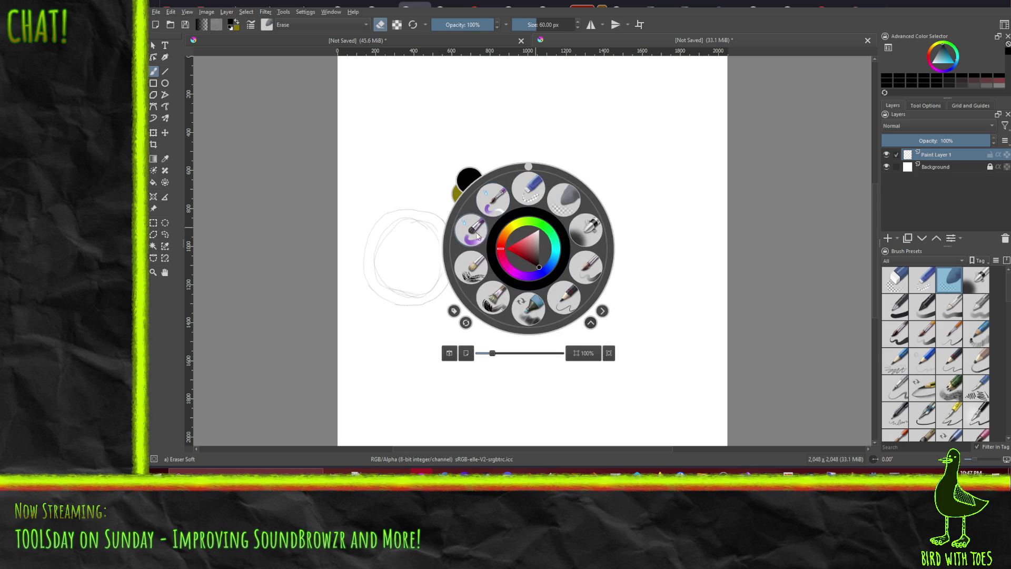
click(563, 296)
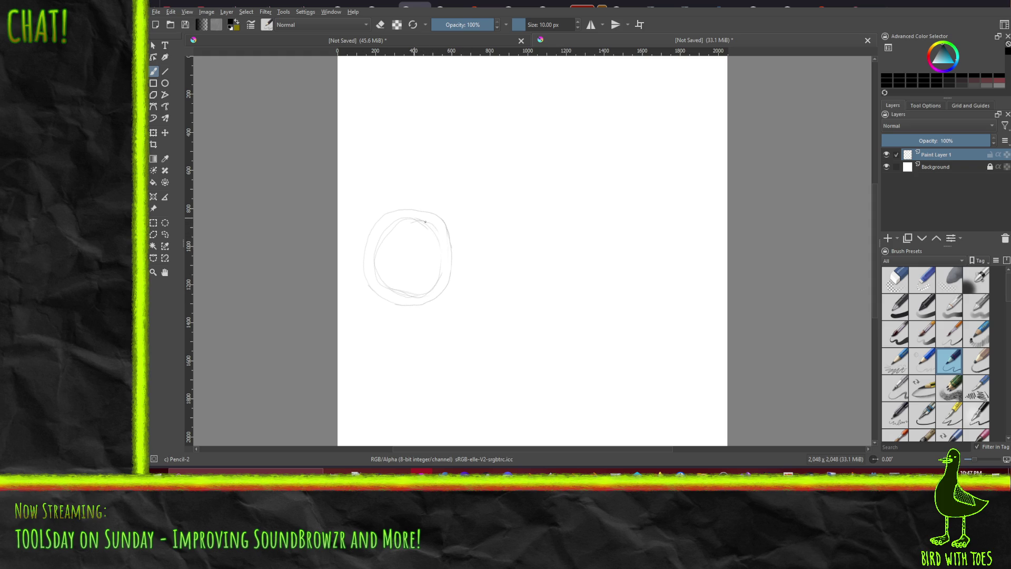
Darken the circle's right edge, lower-left arc and upper-left inner arc.
drag(440, 242, 439, 235)
mouse_move(386, 285)
mouse_down()
mouse_move(400, 293)
mouse_move(388, 289)
mouse_up()
mouse_move(376, 254)
mouse_down()
mouse_move(392, 223)
mouse_move(419, 221)
mouse_up()
Draw a neck and long handle angled down-right from the circle, with a dark tip.
drag(416, 293, 433, 284)
mouse_move(427, 302)
mouse_down()
mouse_move(439, 295)
mouse_move(426, 303)
mouse_move(459, 351)
mouse_up()
drag(437, 296, 461, 327)
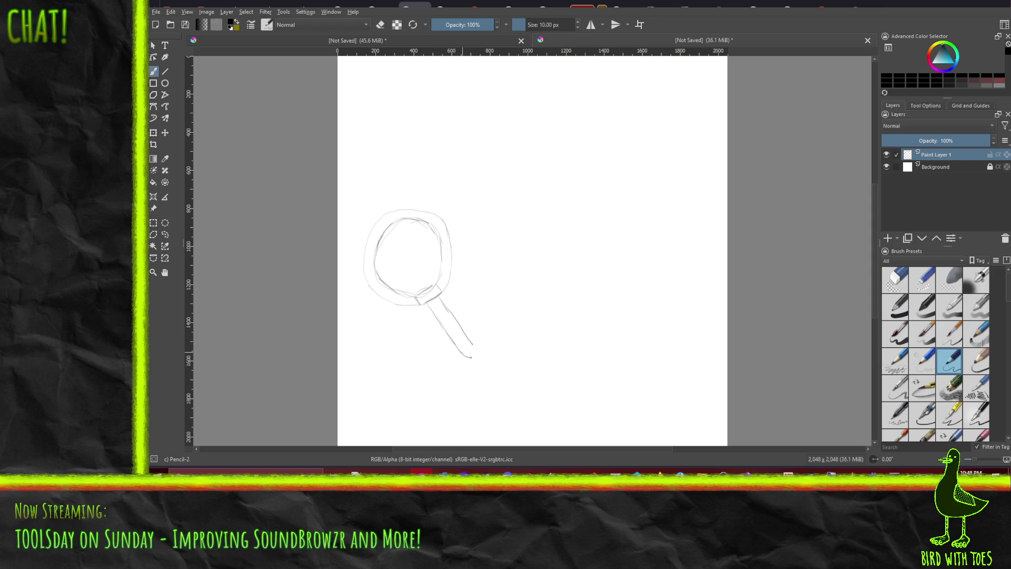
mouse_move(460, 351)
mouse_down()
mouse_move(473, 356)
mouse_move(463, 344)
mouse_up()
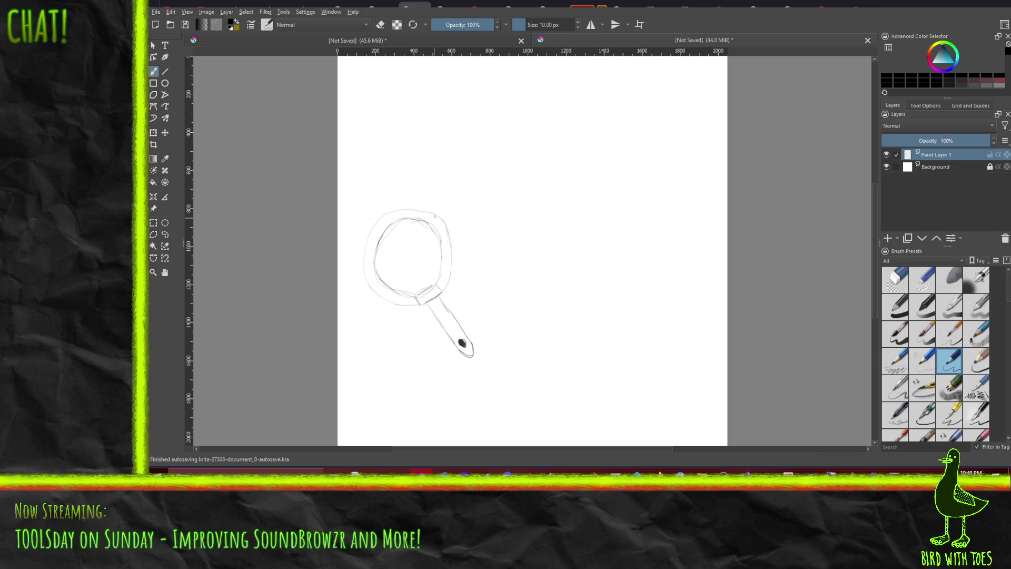
Draw a spiky zigzag waveform across the lens, trailing past both sides of the rim.
mouse_move(377, 248)
mouse_down()
mouse_move(399, 233)
mouse_move(400, 278)
mouse_move(405, 238)
mouse_move(429, 267)
mouse_move(431, 240)
mouse_move(438, 260)
mouse_up()
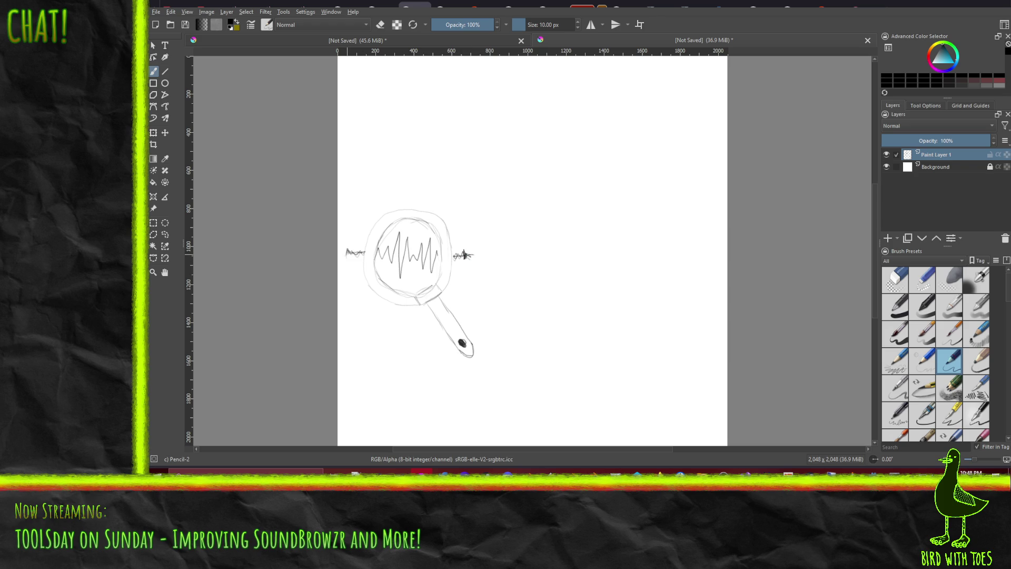
Darken the waveform's left end and the left rim, then sketch two arcs in the lower-left corner.
drag(356, 255, 358, 245)
mouse_move(369, 281)
mouse_down()
mouse_move(371, 231)
mouse_move(403, 207)
mouse_move(448, 233)
mouse_move(451, 265)
mouse_up()
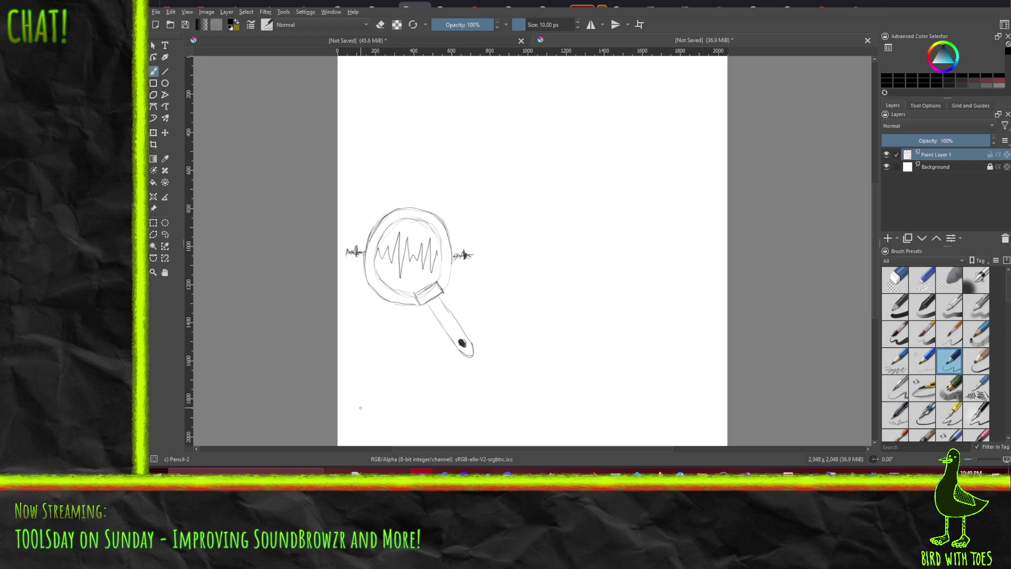
drag(369, 402, 403, 378)
drag(387, 421, 398, 412)
Erase the long handle with Eraser Small and redraw a shorter handle end with Pencil-2.
right_click(525, 314)
click(521, 256)
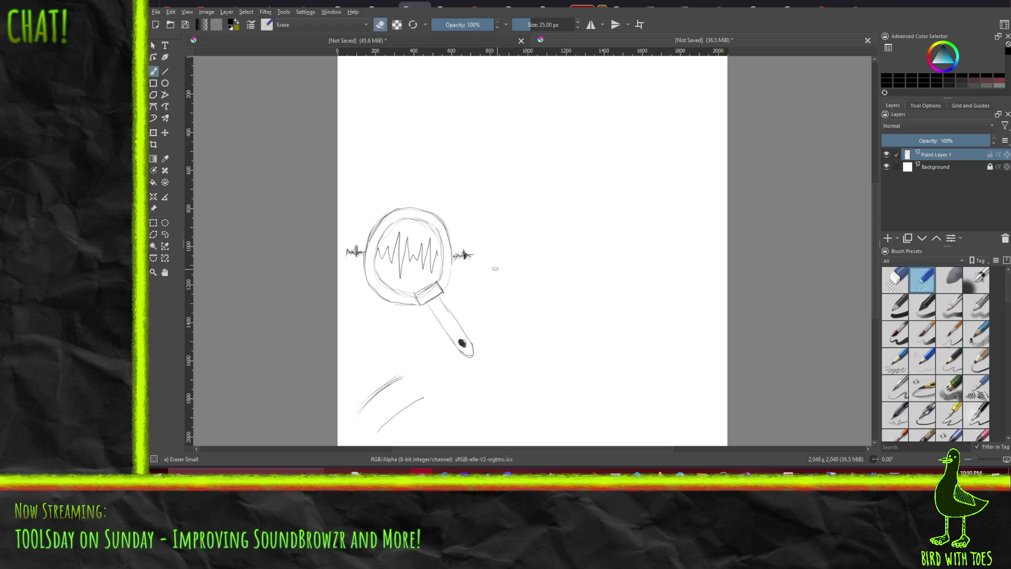
mouse_move(456, 316)
mouse_down()
mouse_move(471, 353)
mouse_move(446, 330)
mouse_up()
right_click(518, 323)
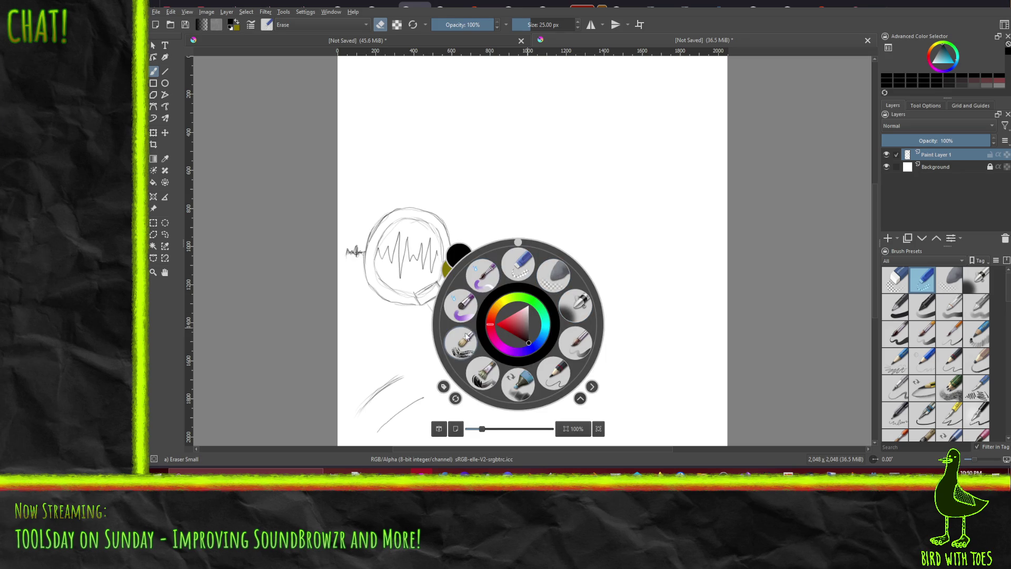
click(556, 369)
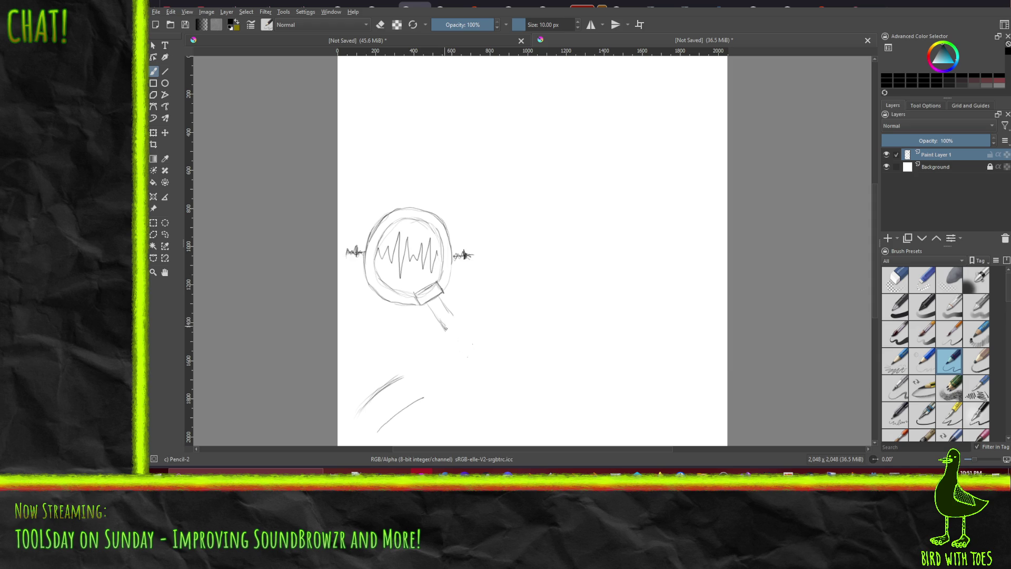
drag(449, 330, 450, 317)
Shade the handle's left edge and top, plus the rim's inner left and right edges.
mouse_move(426, 303)
mouse_down()
mouse_move(440, 324)
mouse_move(428, 308)
mouse_up()
drag(369, 255, 381, 233)
drag(447, 245, 449, 235)
drag(433, 290, 436, 288)
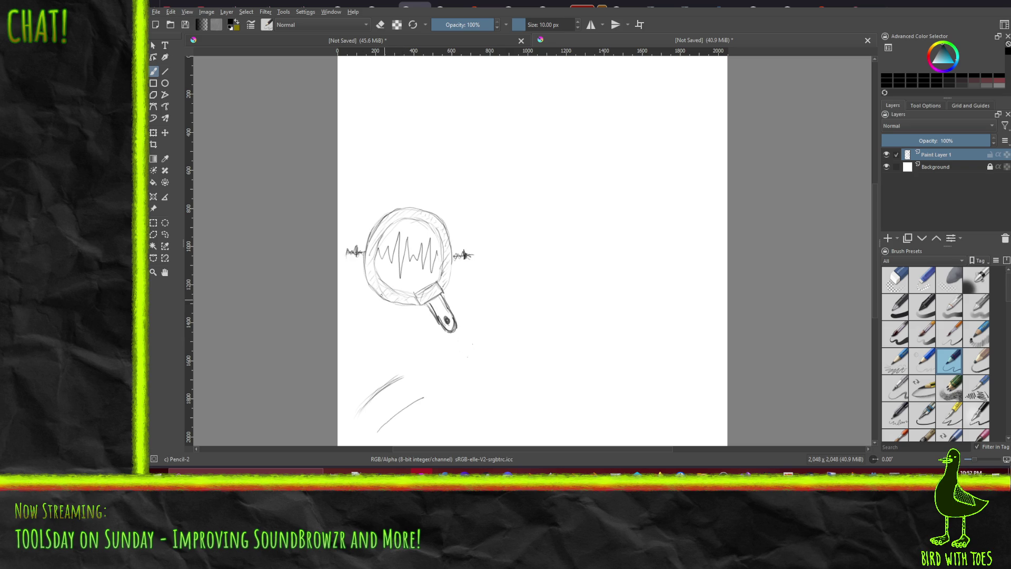
drag(370, 255, 375, 275)
Sketch two alternative-icon circles side by side, undoing and redrawing the right one.
mouse_move(567, 387)
mouse_down()
mouse_move(551, 390)
mouse_move(516, 358)
mouse_move(534, 322)
mouse_move(574, 332)
mouse_move(579, 377)
mouse_move(563, 384)
mouse_up()
mouse_move(632, 386)
mouse_down()
mouse_move(599, 376)
mouse_move(588, 340)
mouse_move(625, 319)
mouse_move(647, 342)
mouse_move(643, 369)
mouse_up()
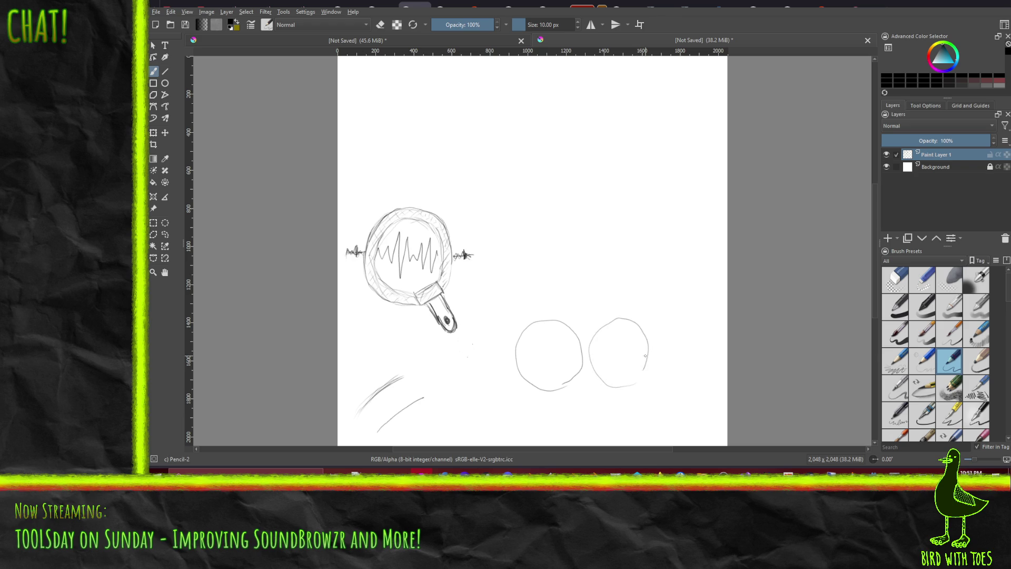
key(ctrl+z)
mouse_move(639, 384)
mouse_down()
mouse_move(617, 384)
mouse_move(598, 365)
mouse_move(597, 339)
mouse_move(655, 340)
mouse_move(636, 381)
mouse_move(650, 375)
mouse_up()
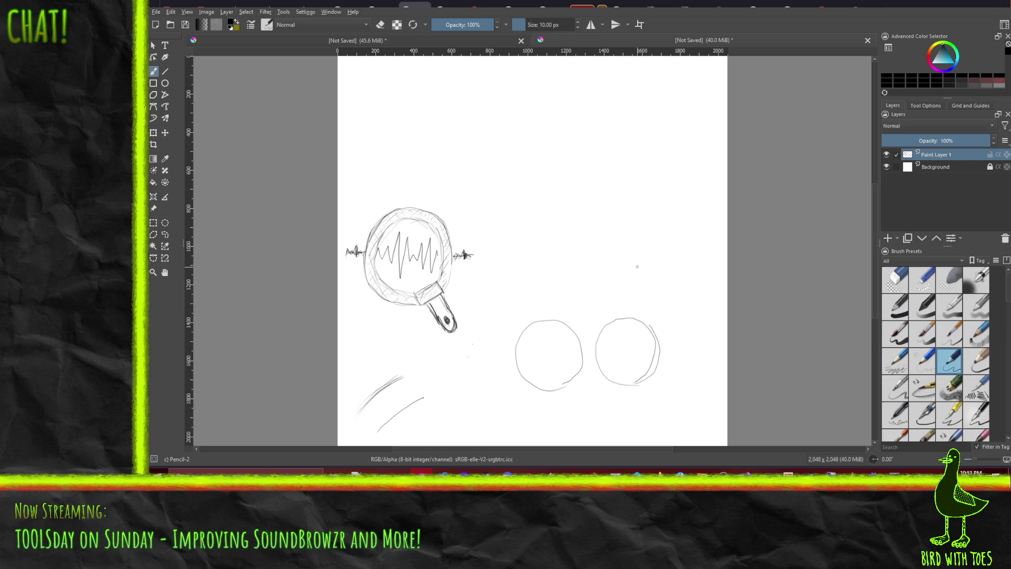
Clean the right circle's doubled stroke with Eraser Soft, then add a short inner arc in the left circle with Pencil-2.
right_click(667, 313)
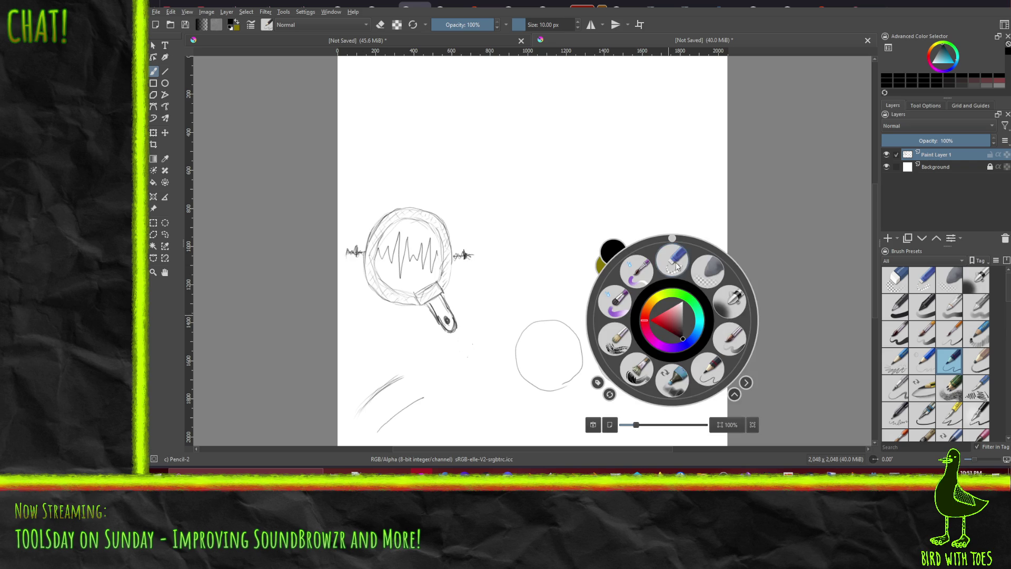
click(704, 274)
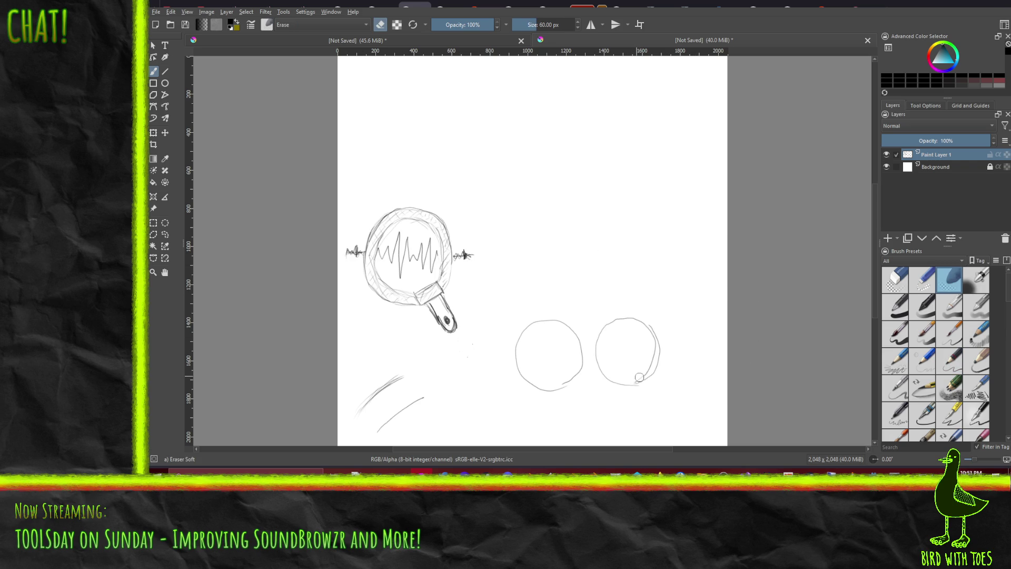
mouse_move(640, 376)
mouse_down()
mouse_move(653, 348)
mouse_move(646, 331)
mouse_move(653, 353)
mouse_up()
right_click(643, 319)
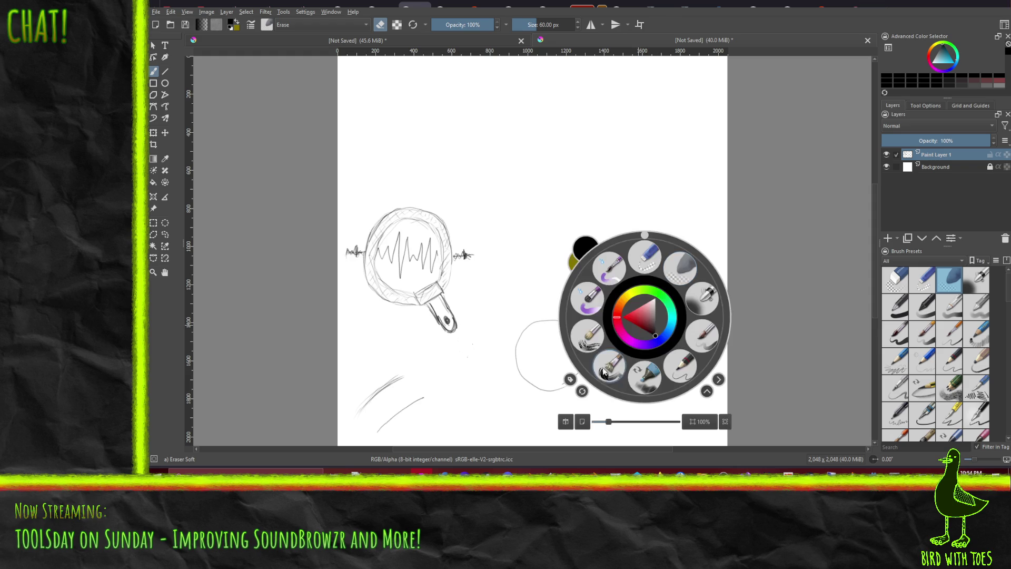
click(679, 368)
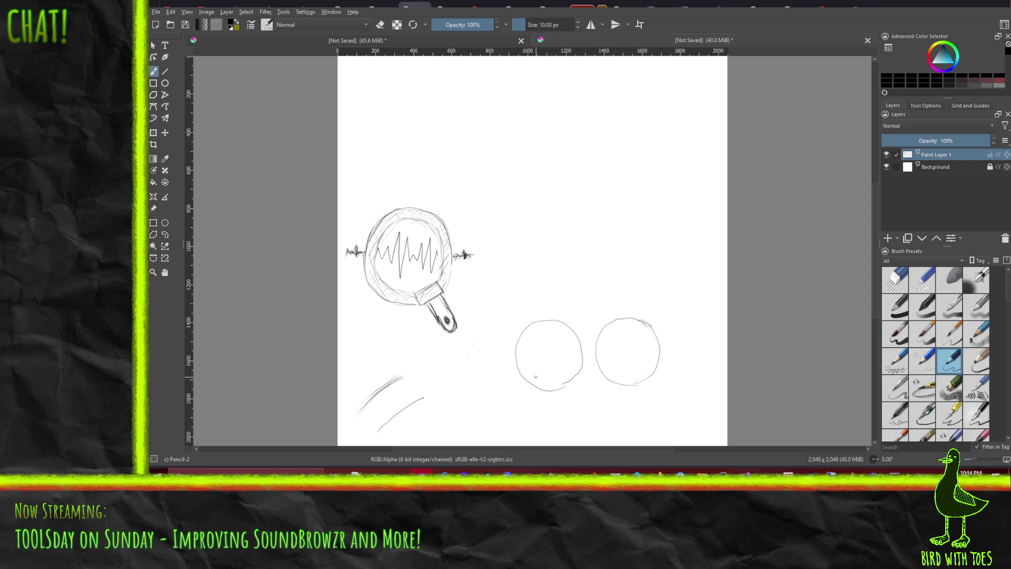
drag(525, 361, 529, 374)
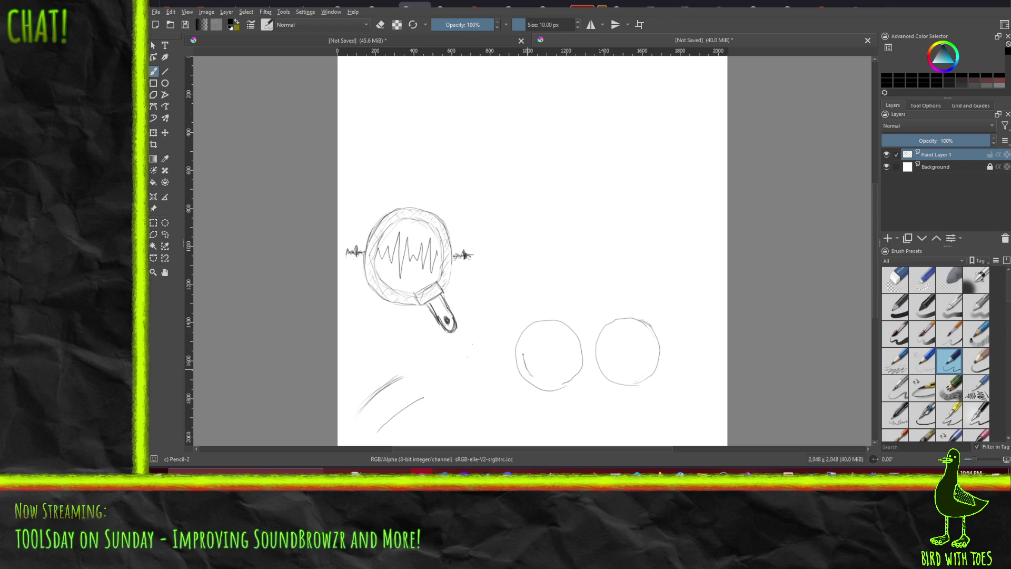
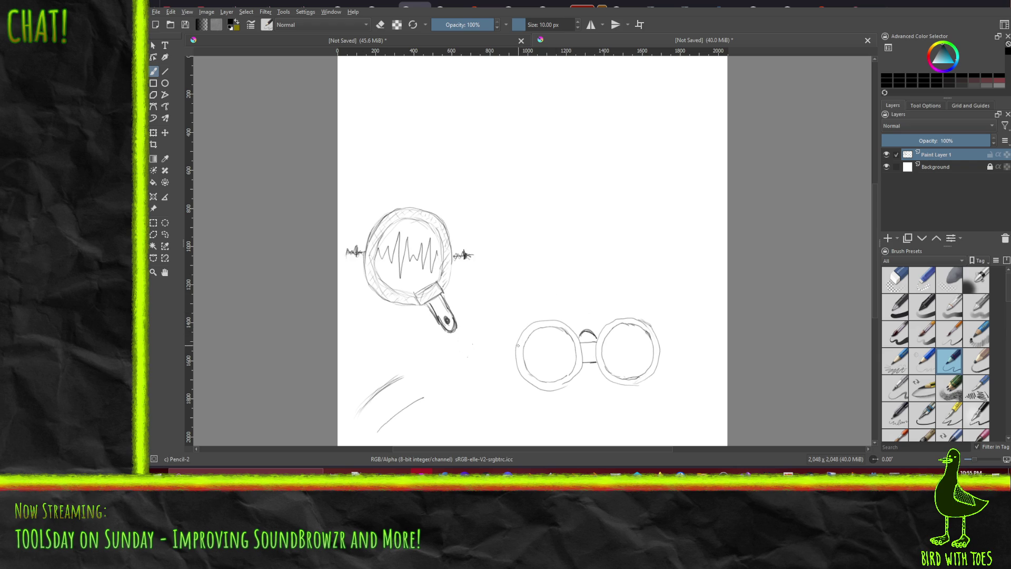
Sketch the tops of the left and right binocular barrels above the round lenses.
drag(518, 341, 529, 305)
drag(662, 350, 641, 297)
drag(529, 307, 628, 298)
Add a nose bridge between the lenses and reinforce the lens and barrel top edges.
mouse_move(596, 336)
mouse_down()
mouse_move(592, 319)
mouse_move(583, 323)
mouse_up()
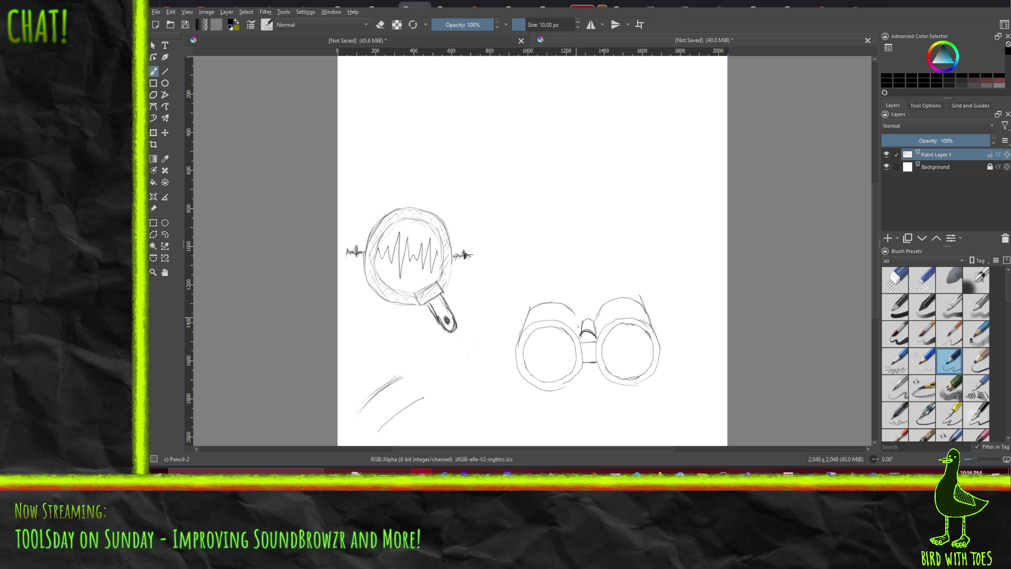
mouse_move(576, 333)
mouse_down()
mouse_move(578, 321)
mouse_move(599, 330)
mouse_up()
drag(567, 301, 545, 296)
drag(626, 294, 614, 293)
Draw a zigzag sound waveform inside each binocular lens.
mouse_move(536, 360)
mouse_down()
mouse_move(541, 339)
mouse_move(548, 356)
mouse_move(564, 341)
mouse_move(566, 358)
mouse_up()
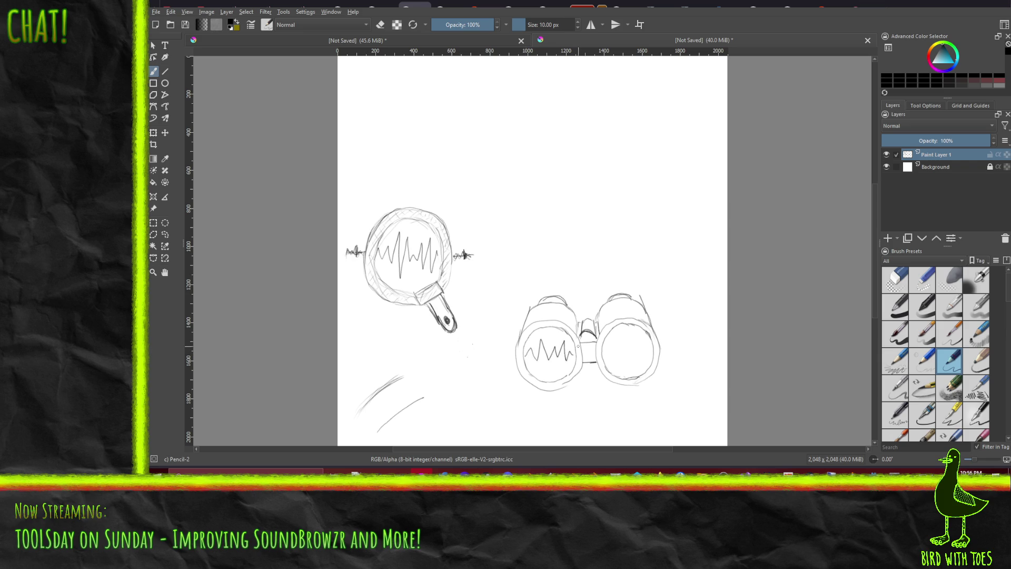
mouse_move(602, 356)
mouse_down()
mouse_move(609, 343)
mouse_move(616, 362)
mouse_move(641, 337)
mouse_move(642, 362)
mouse_up()
scroll(659, 346, up, 3)
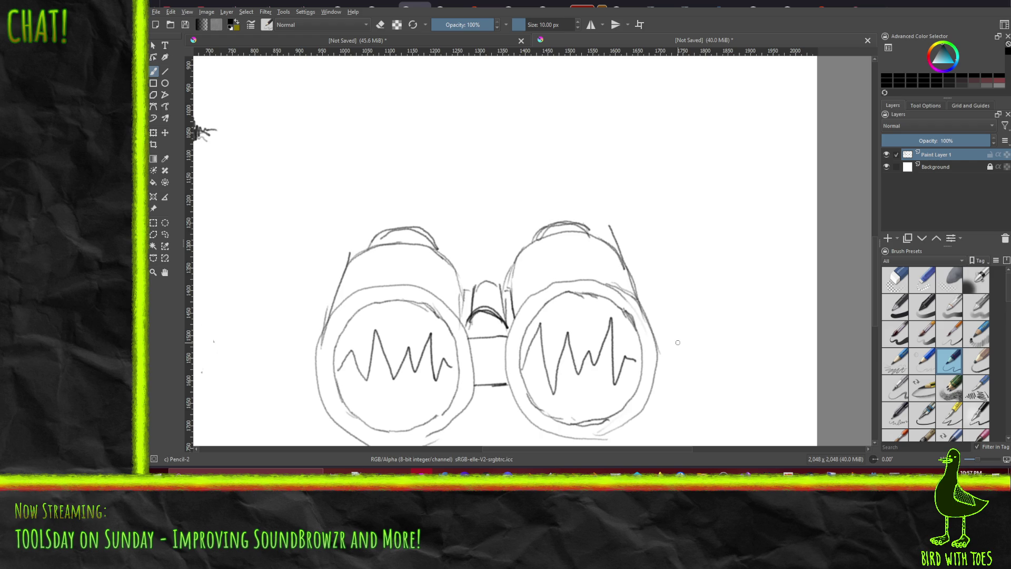
scroll(677, 342, up, 2)
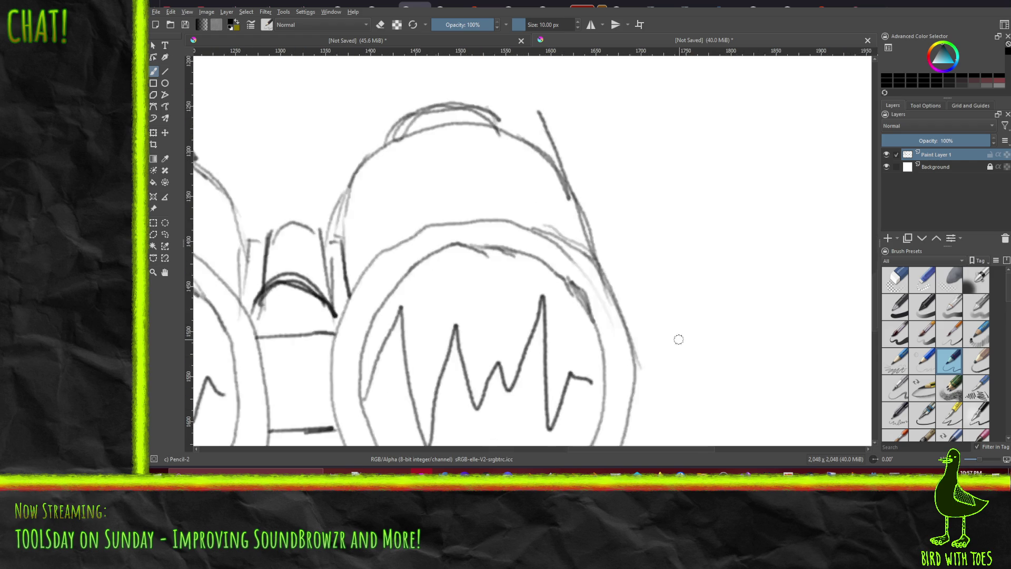
scroll(669, 362, down, 5)
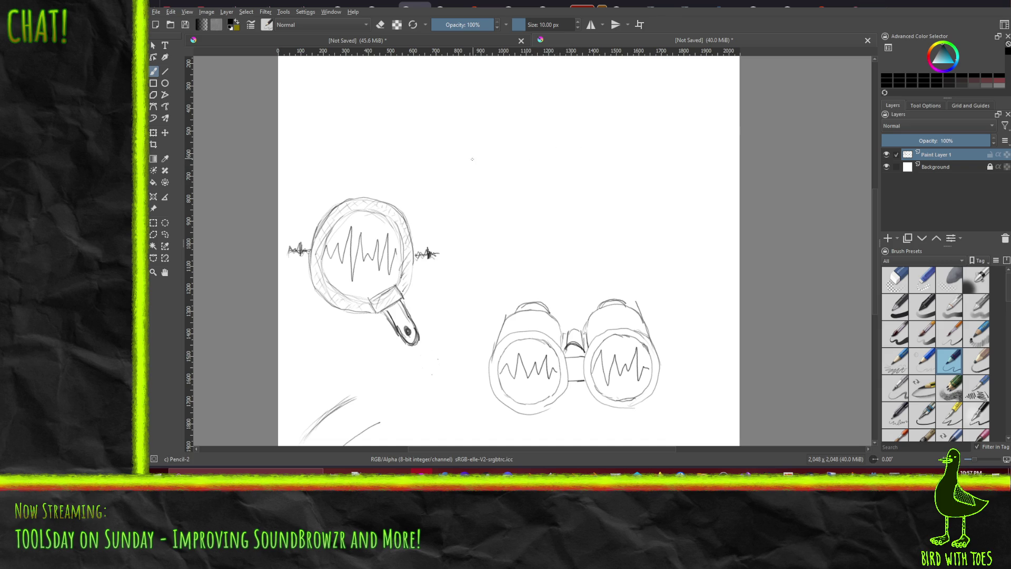
Sketch the long top bar of the sunglasses above the binoculars, redoing it twice.
mouse_move(482, 161)
mouse_down()
mouse_move(553, 138)
mouse_move(643, 154)
mouse_up()
key(ctrl+z)
mouse_move(484, 167)
mouse_down()
mouse_move(545, 148)
mouse_move(657, 160)
mouse_up()
key(ctrl+z)
mouse_move(495, 159)
mouse_down()
mouse_move(588, 143)
mouse_move(666, 146)
mouse_up()
Sketch the angled left lens's outer edge and bottom curve, undoing failed attempts.
drag(500, 177, 507, 194)
key(ctrl+z)
mouse_move(490, 159)
mouse_down()
mouse_move(491, 174)
mouse_move(530, 202)
mouse_up()
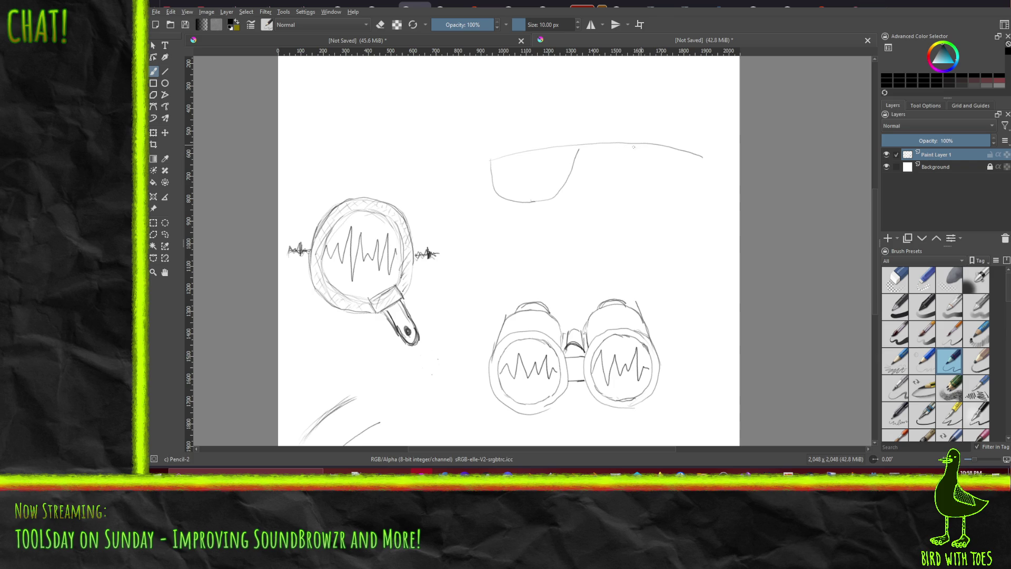
key(ctrl+z)
key(ctrl+z)
key(ctrl+z)
mouse_move(492, 172)
mouse_down()
mouse_move(503, 197)
mouse_move(539, 211)
mouse_up()
drag(696, 184, 681, 205)
key(ctrl+z)
key(ctrl+z)
drag(491, 160, 492, 173)
drag(503, 215, 529, 226)
Sketch the right lens up to the bridge and redraw part of the top edge.
mouse_move(702, 157)
mouse_down()
mouse_move(693, 203)
mouse_move(661, 222)
mouse_up()
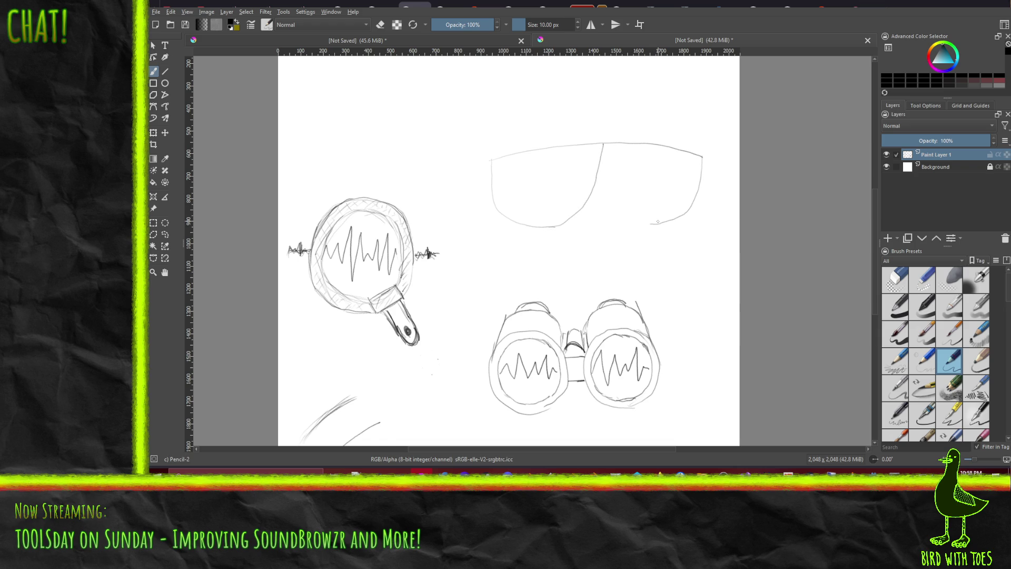
drag(632, 218, 606, 181)
drag(596, 160, 552, 147)
key(ctrl+z)
key(ctrl+z)
key(ctrl+z)
drag(572, 147, 619, 147)
Retrace the top edge and outer curves of the left lens with darker strokes.
mouse_move(563, 161)
mouse_down()
mouse_move(584, 157)
mouse_move(504, 165)
mouse_up()
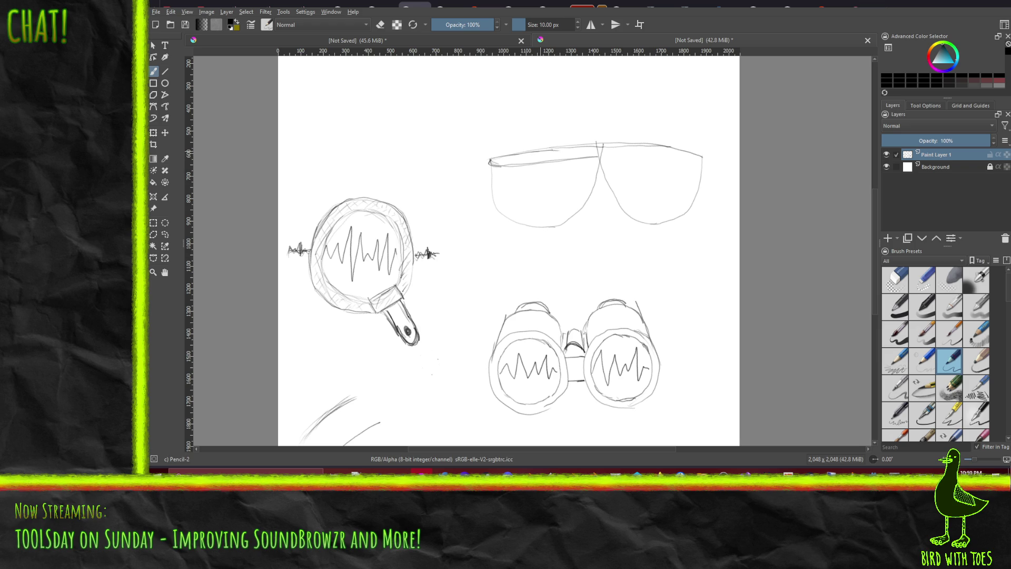
drag(553, 151, 589, 147)
mouse_move(588, 177)
mouse_down()
mouse_move(590, 163)
mouse_move(574, 199)
mouse_move(553, 215)
mouse_up()
drag(509, 211, 492, 193)
mouse_move(593, 162)
mouse_down()
mouse_move(590, 175)
mouse_move(592, 160)
mouse_up()
mouse_move(518, 212)
mouse_down()
mouse_move(553, 215)
mouse_move(514, 213)
mouse_up()
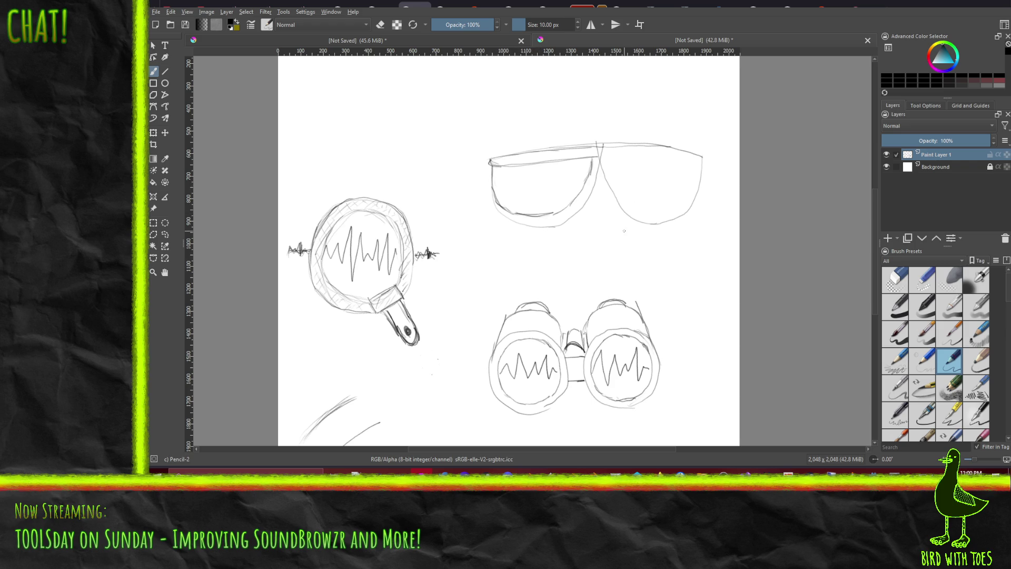
drag(552, 213, 596, 158)
drag(584, 146, 596, 157)
Thicken the left lens's inner edge and darken its bottom curve.
drag(564, 203, 589, 159)
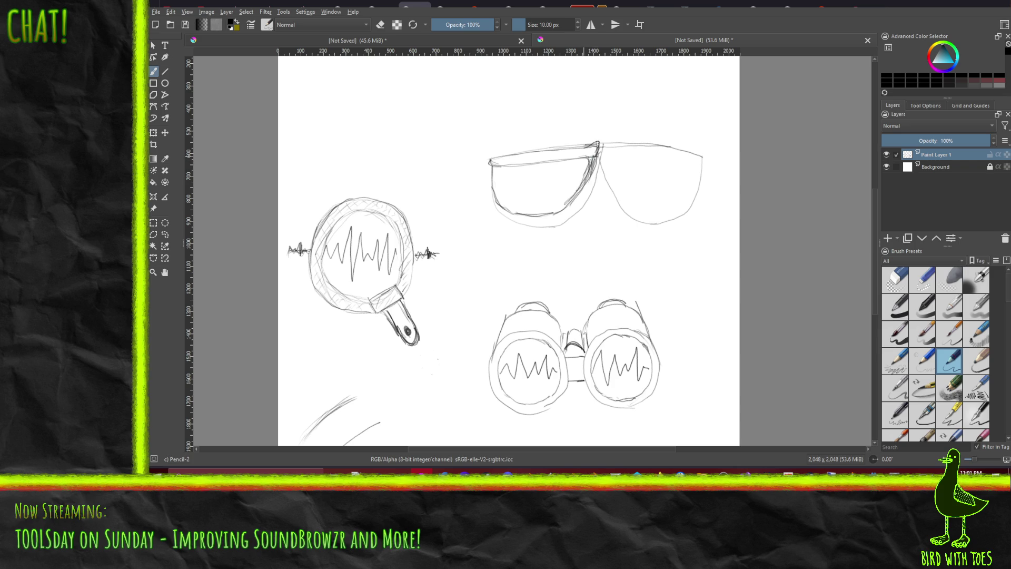
drag(564, 204, 598, 149)
drag(586, 186, 562, 214)
drag(543, 217, 549, 214)
drag(551, 210, 562, 203)
mouse_move(549, 209)
mouse_down()
mouse_move(541, 213)
mouse_move(573, 202)
mouse_move(582, 193)
mouse_move(552, 214)
mouse_move(581, 184)
mouse_up()
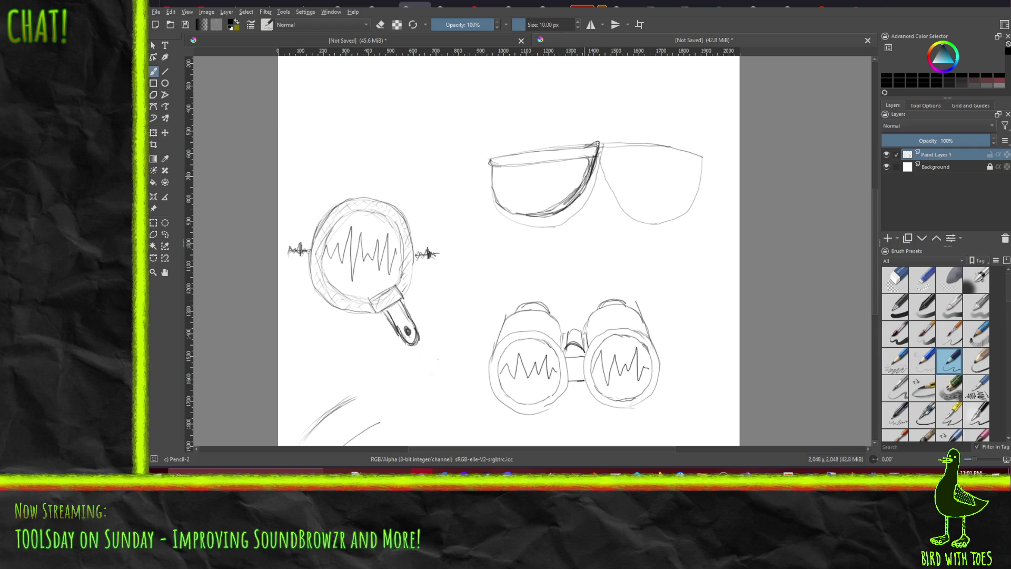
Switch to the Eraser Soft preset and erase stray lines at the lens corner and between lenses.
right_click(593, 240)
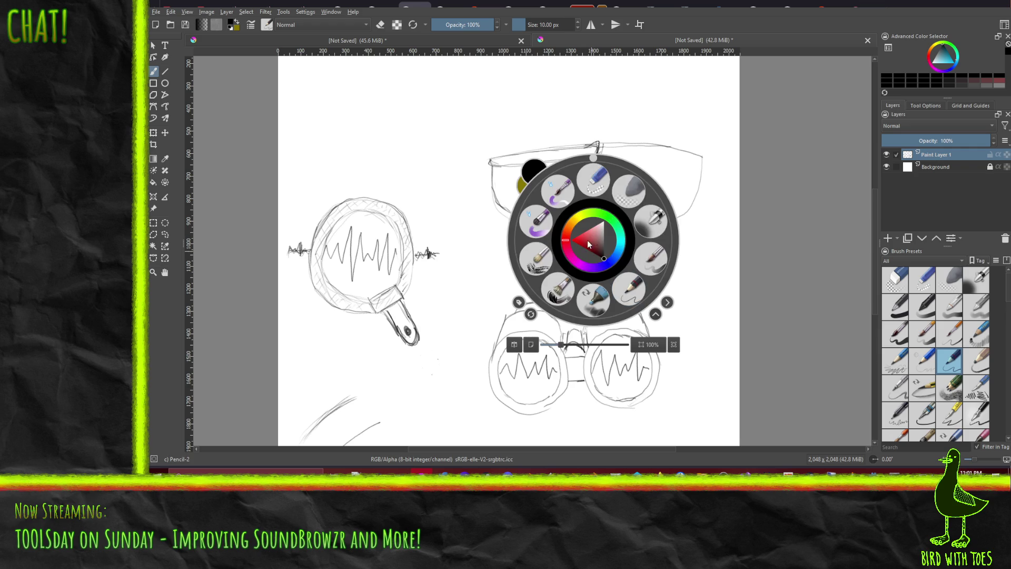
click(595, 187)
right_click(610, 217)
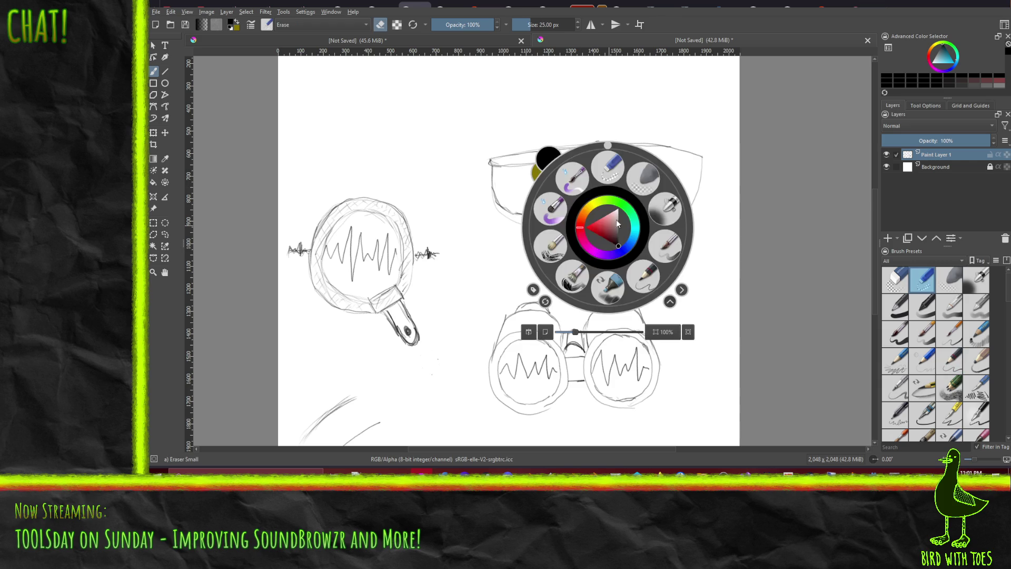
click(644, 184)
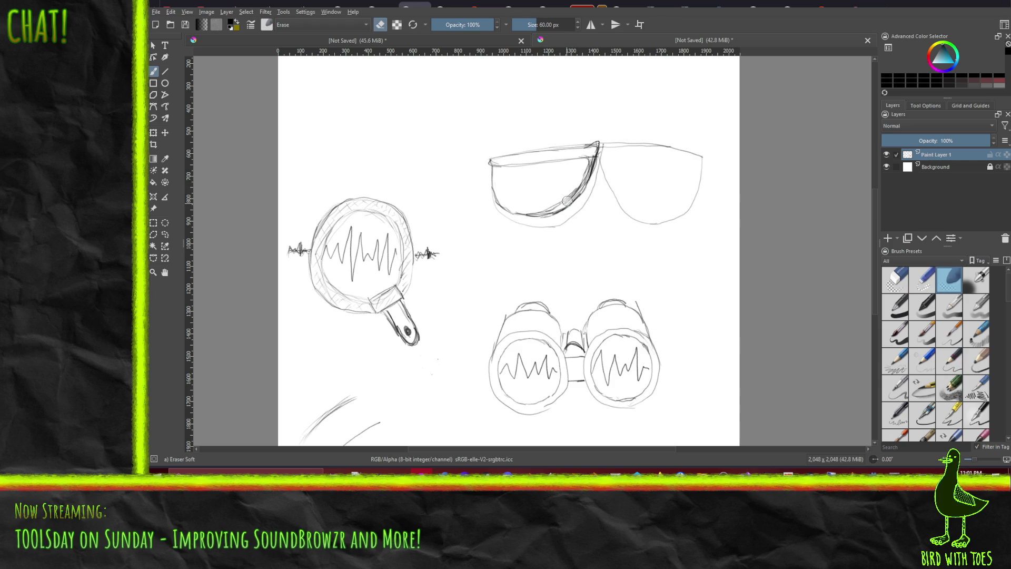
mouse_move(567, 200)
mouse_down()
mouse_move(590, 158)
mouse_move(561, 208)
mouse_move(539, 214)
mouse_move(561, 198)
mouse_up()
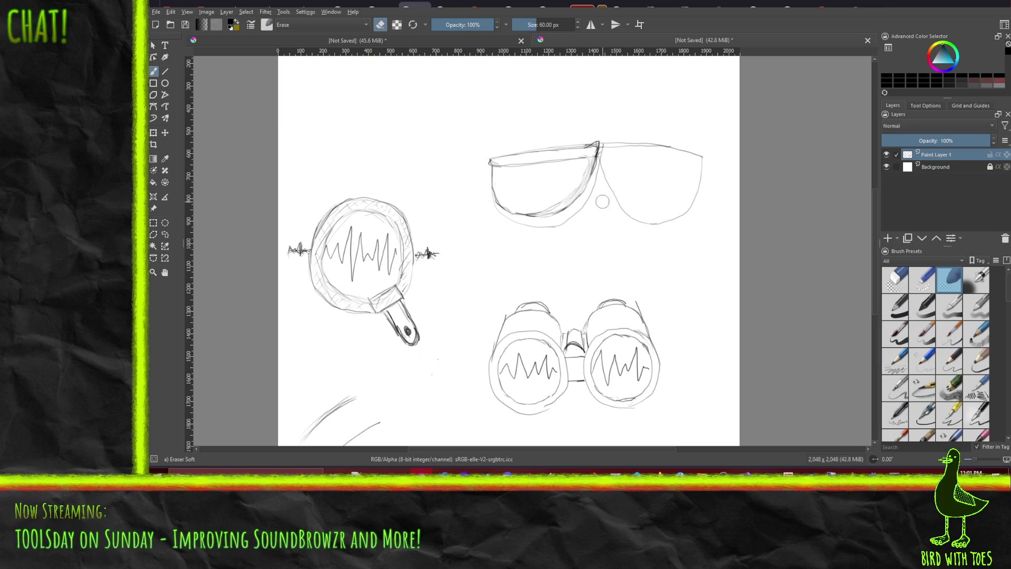
mouse_move(591, 153)
mouse_down()
mouse_move(590, 143)
mouse_move(567, 145)
mouse_up()
drag(627, 141, 611, 144)
Erase a short stretch of the left lens's faint bottom line.
right_click(606, 240)
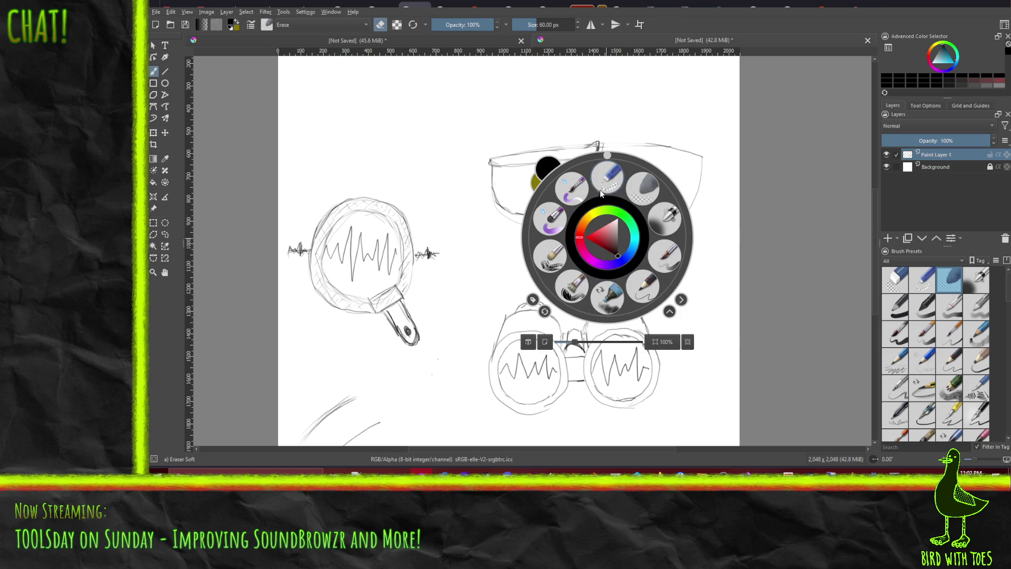
click(643, 188)
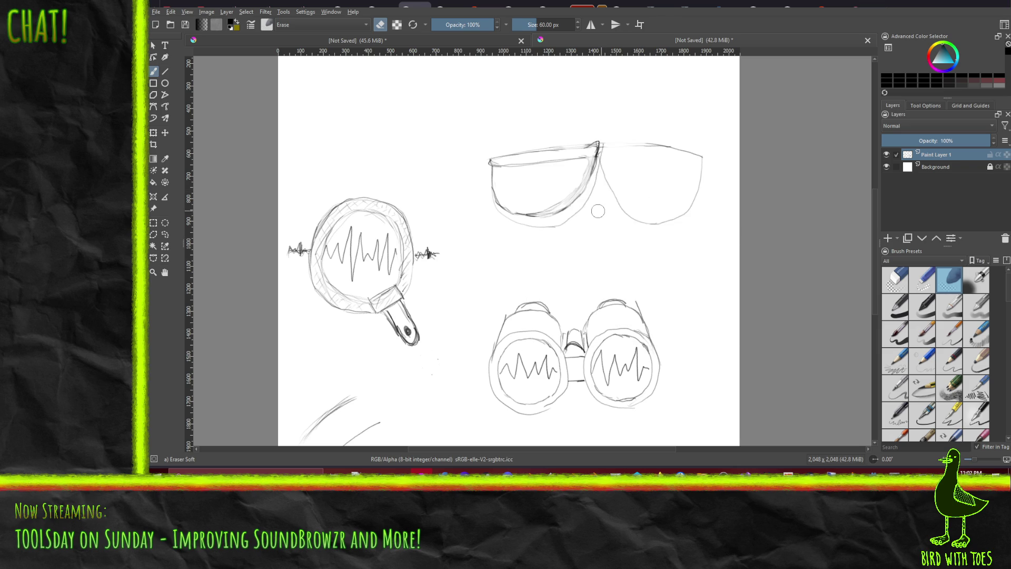
mouse_move(588, 205)
mouse_down()
mouse_move(589, 194)
mouse_move(536, 231)
mouse_move(589, 206)
mouse_move(523, 222)
mouse_move(499, 215)
mouse_move(539, 227)
mouse_move(595, 188)
mouse_move(599, 207)
mouse_up()
right_click(590, 223)
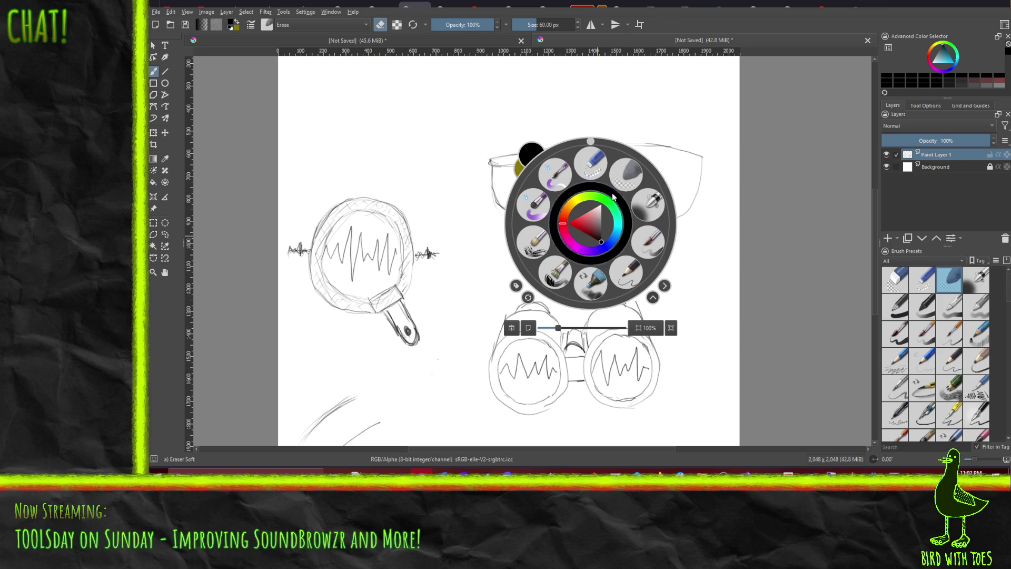
With Pencil-2 at 10 px, ink the left lens's right edge and bottom curve.
click(630, 263)
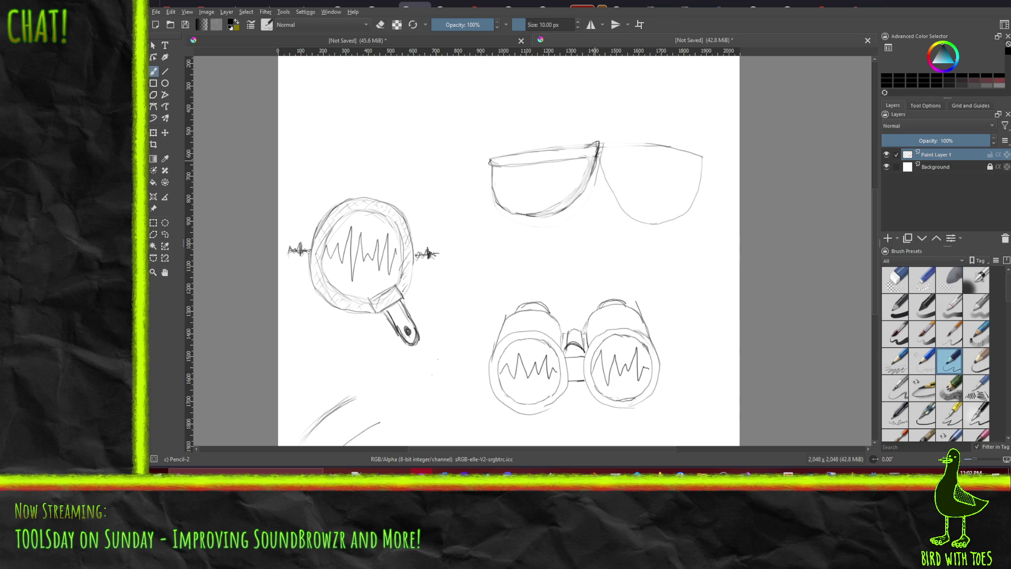
drag(597, 155, 583, 193)
drag(593, 177, 589, 190)
drag(589, 189, 549, 215)
mouse_move(578, 192)
mouse_down()
mouse_move(566, 201)
mouse_move(588, 159)
mouse_up()
mouse_move(539, 216)
mouse_down()
mouse_move(546, 215)
mouse_move(508, 217)
mouse_up()
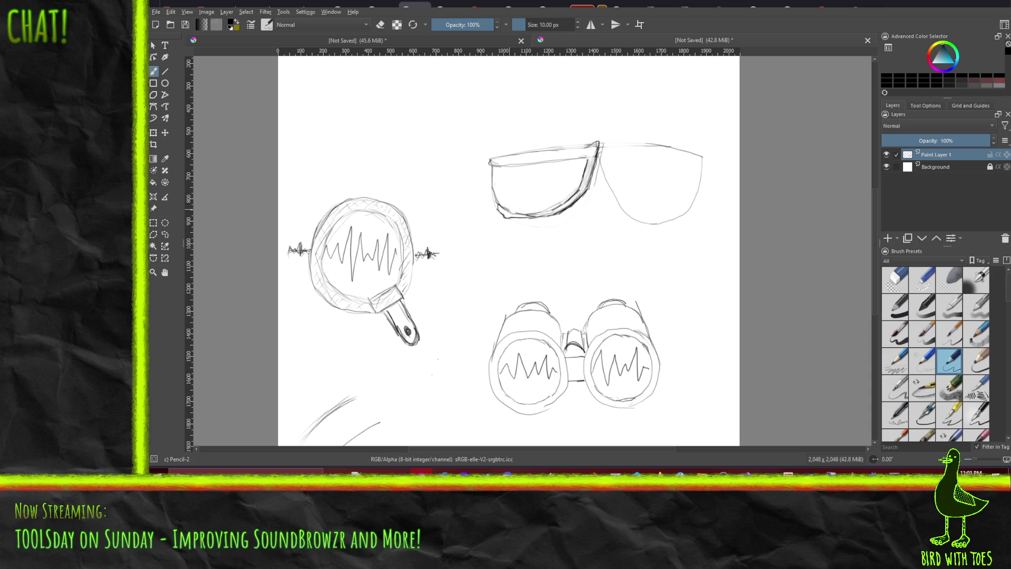
drag(513, 214, 545, 210)
drag(560, 204, 576, 191)
Ink the left lens's left edge, top edge and rim near the bridge.
drag(495, 170, 493, 209)
drag(502, 165, 575, 157)
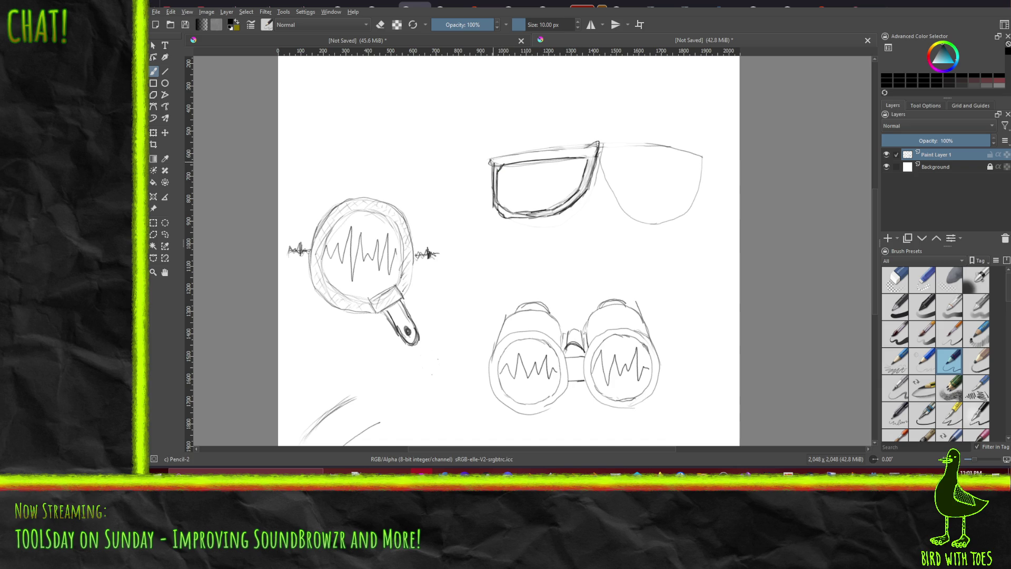
mouse_move(499, 158)
mouse_down()
mouse_move(492, 167)
mouse_move(589, 146)
mouse_up()
drag(593, 163, 588, 176)
drag(593, 162, 589, 179)
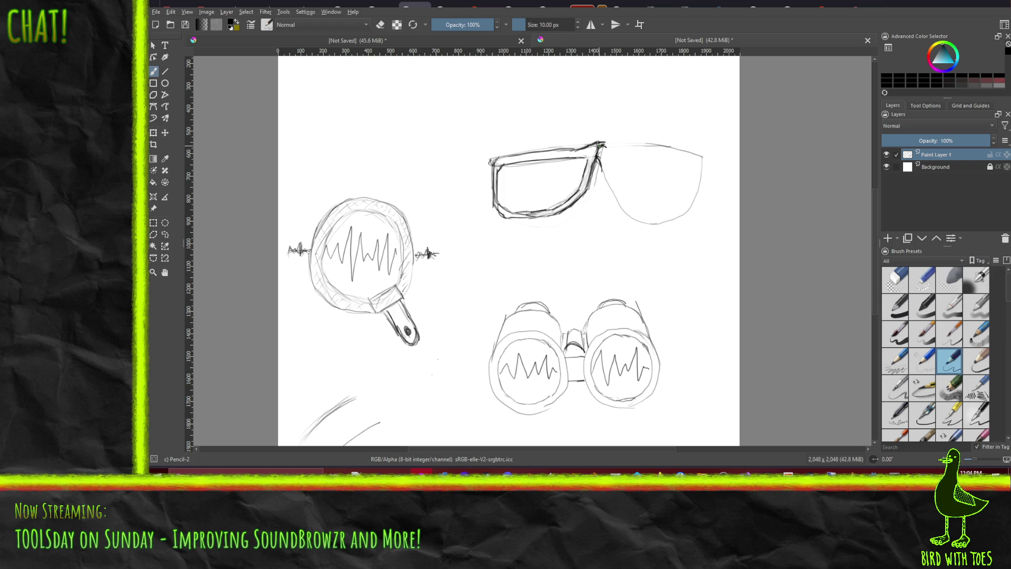
right_click(596, 197)
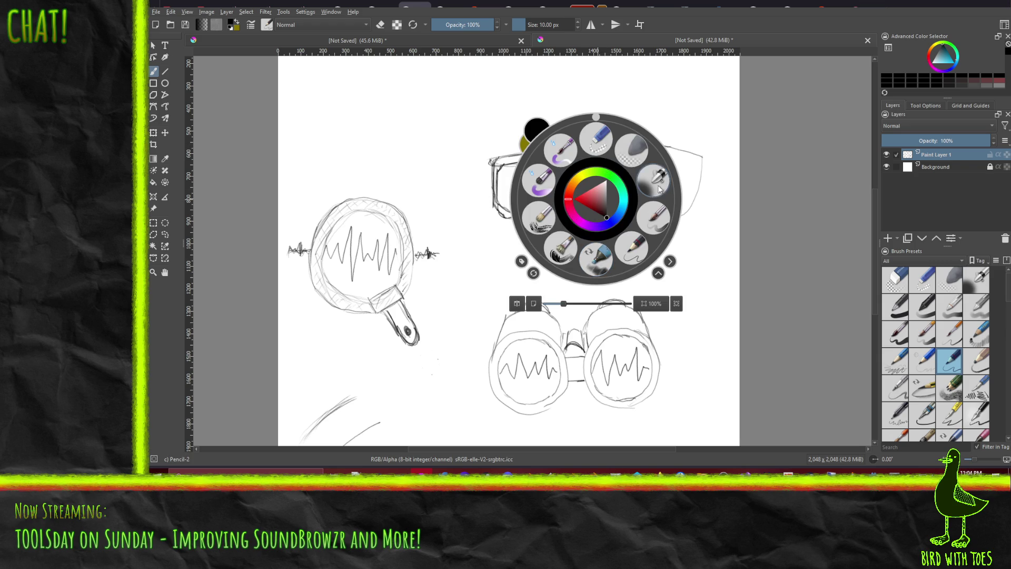
Select Eraser Small (25 px) and draw a rectangular selection around the left lens.
click(598, 145)
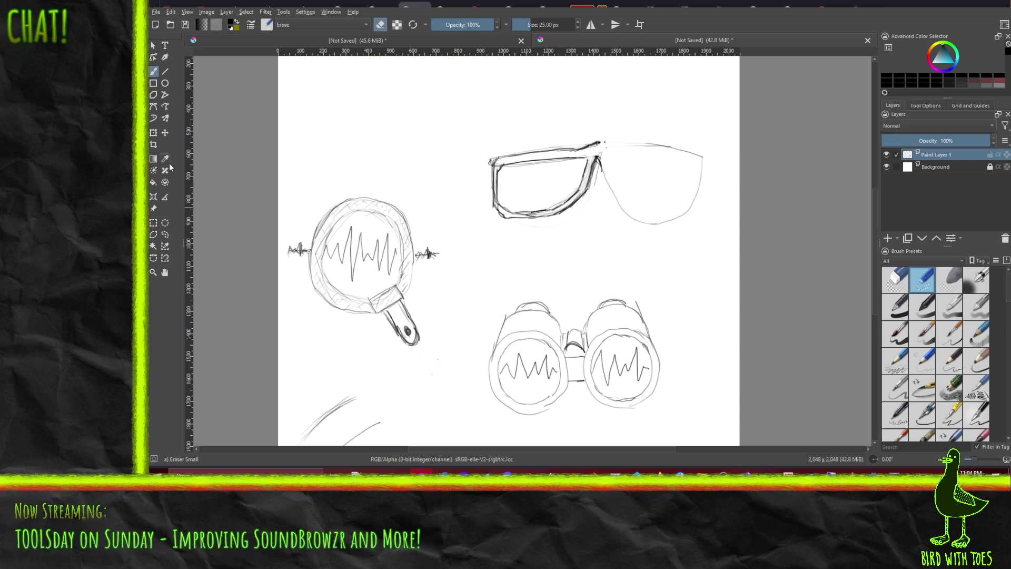
click(153, 222)
drag(480, 130, 599, 223)
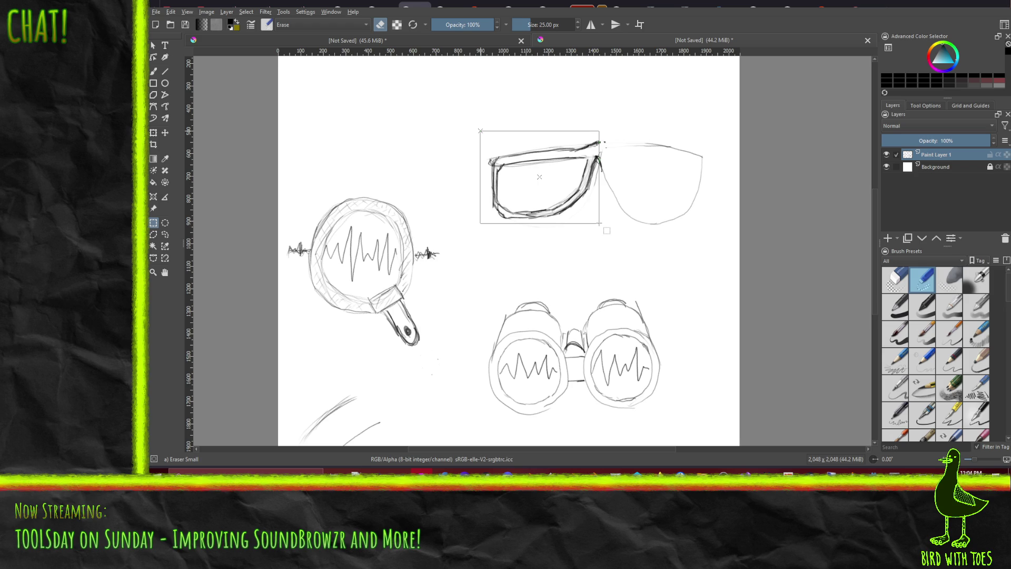
drag(602, 224, 603, 224)
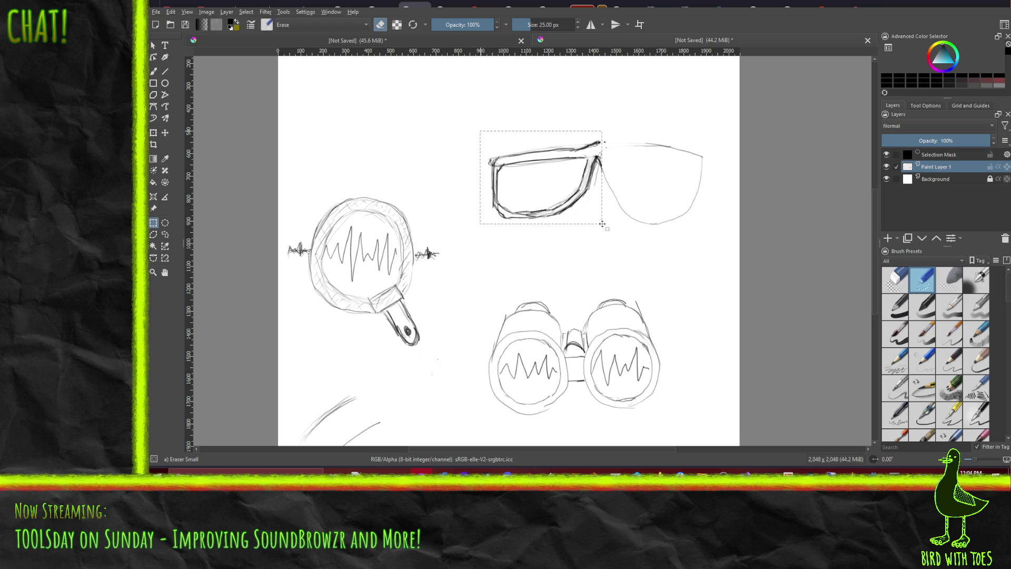
Duplicate the left lens, mirror it horizontally and shift it right to form the right lens.
key(ctrl+alt+j)
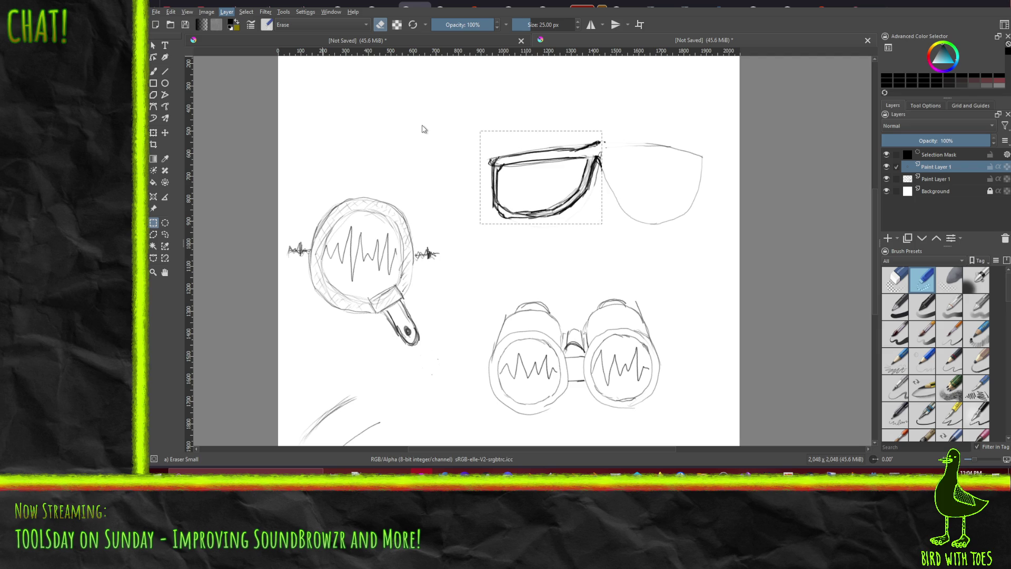
key(shift+m)
key(ctrl+z)
key(ctrl+alt+h)
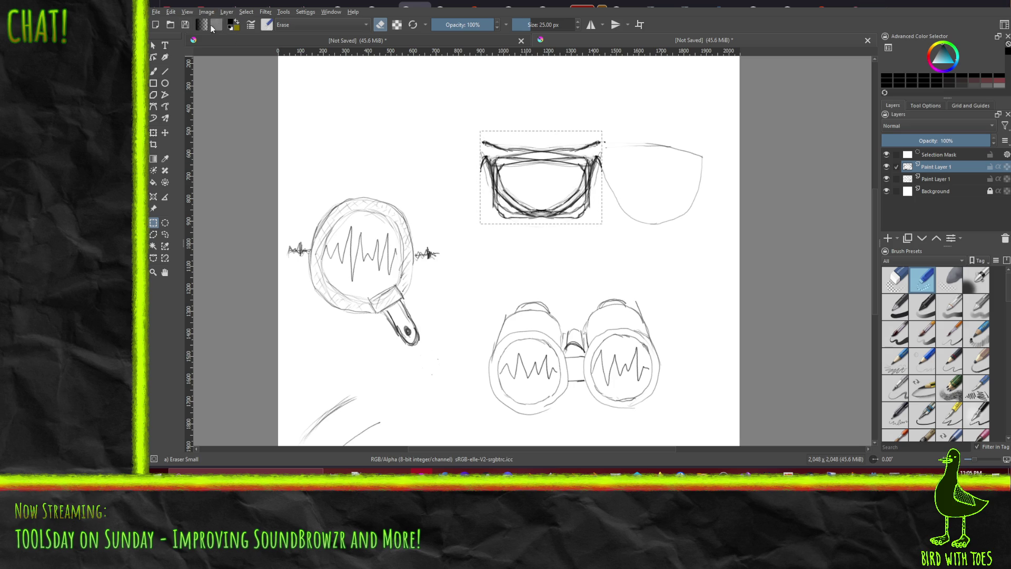
click(165, 134)
mouse_move(495, 148)
mouse_down()
mouse_move(616, 158)
mouse_move(608, 157)
mouse_up()
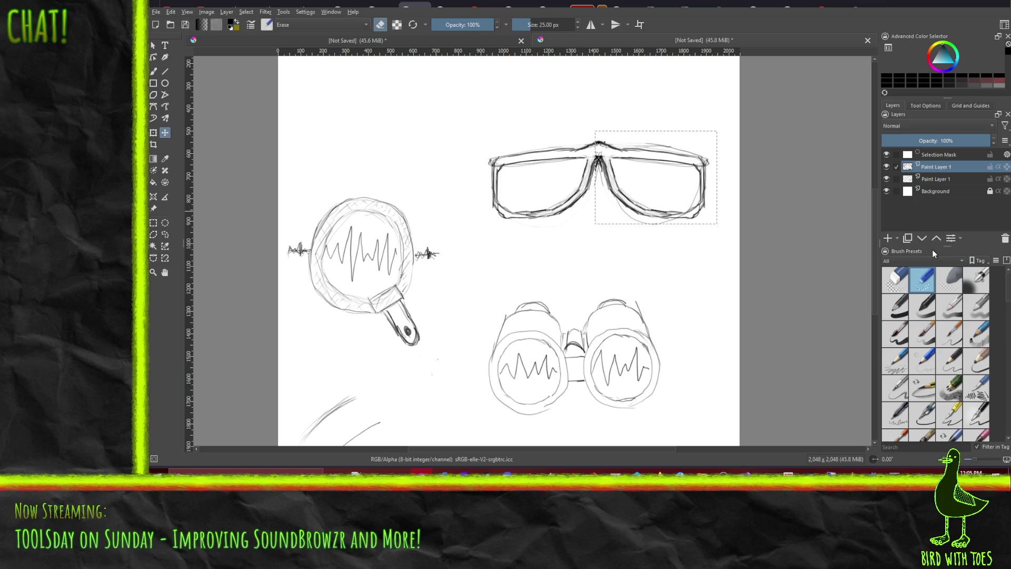
Merge the mirrored copy down onto the lens layer and clear the selection.
key(ctrl+e)
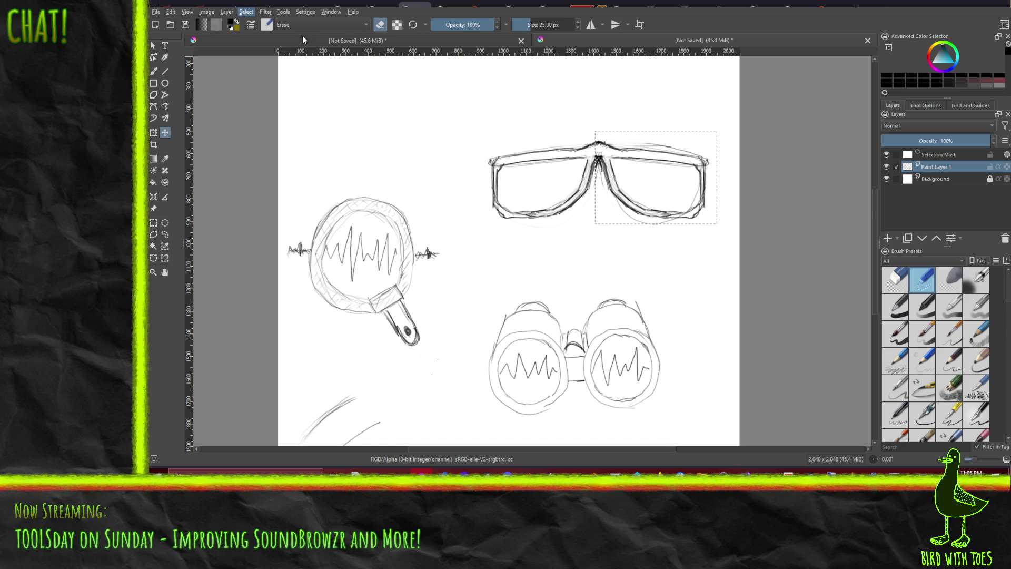
key(ctrl+shift+a)
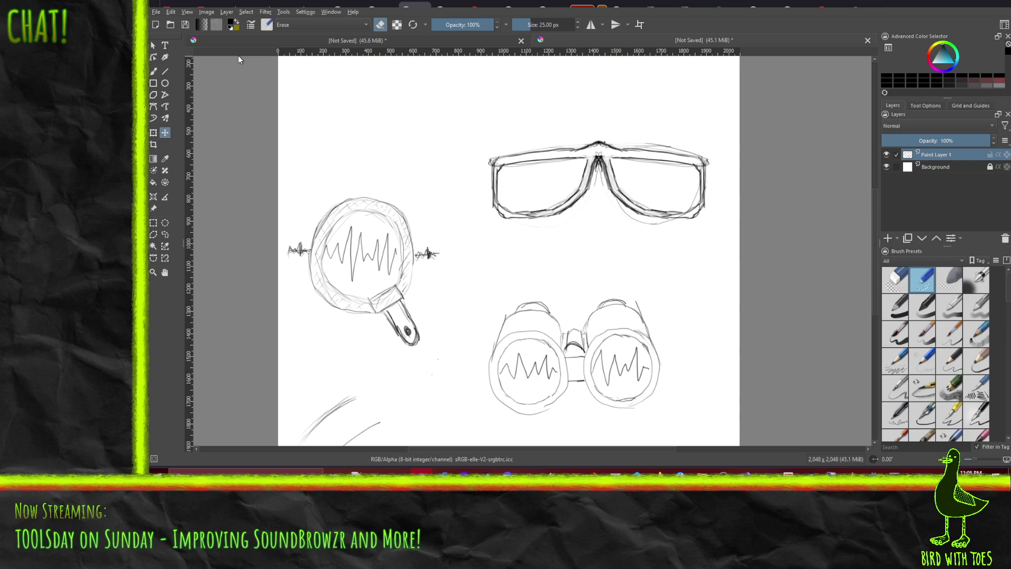
drag(633, 211, 636, 214)
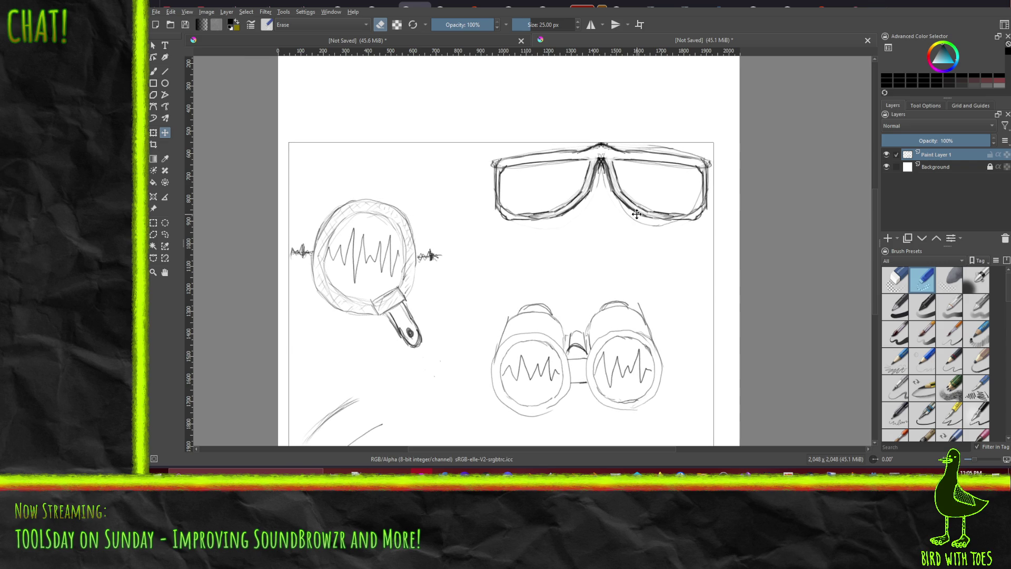
Undo the accidental shift of the glasses and erase stray lines at the nose bridge.
key(ctrl+z)
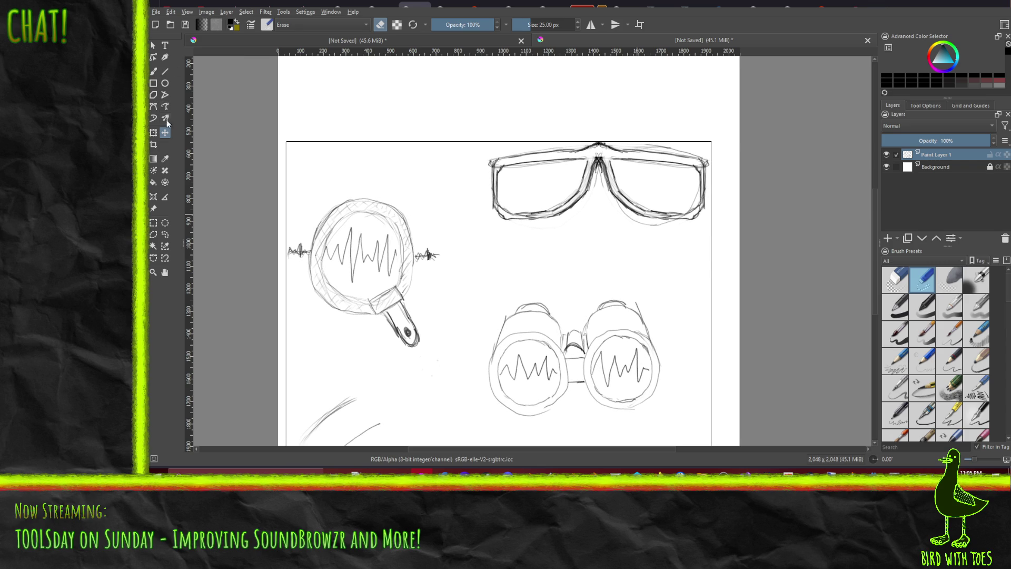
click(154, 71)
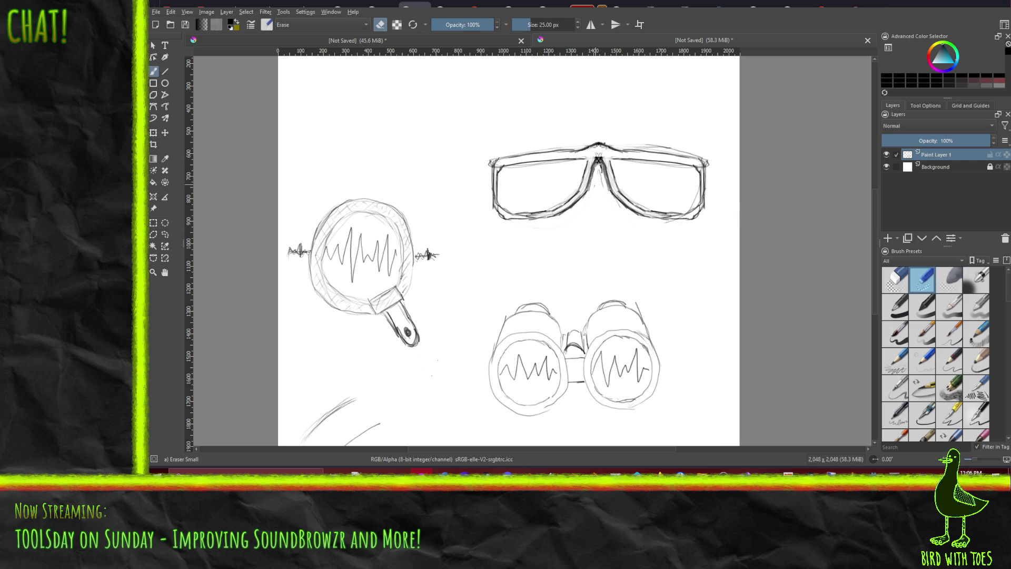
drag(599, 165, 600, 175)
With Pencil-2, draw a smiling mouth and zigzag waveforms in both lenses.
right_click(685, 263)
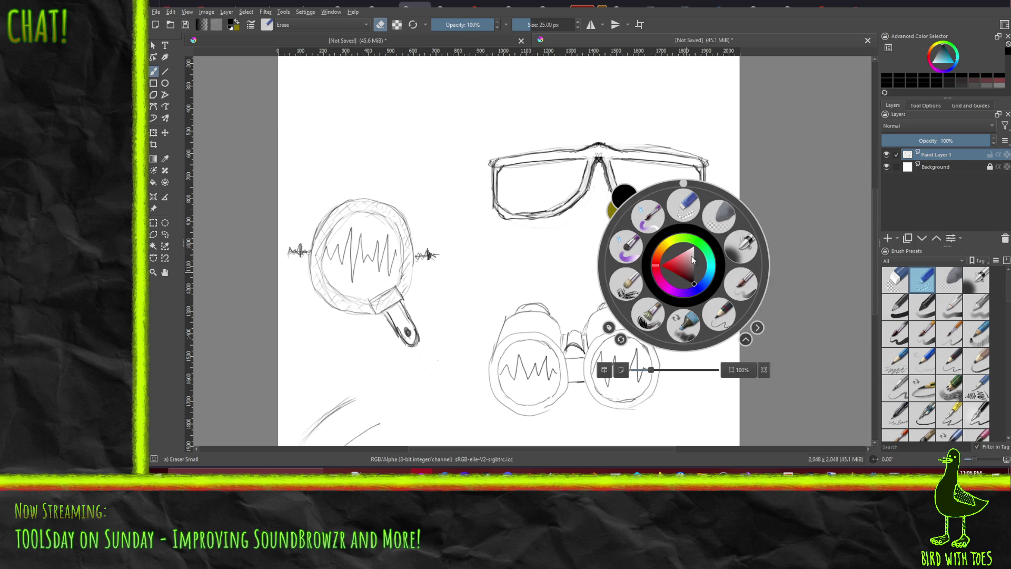
click(718, 315)
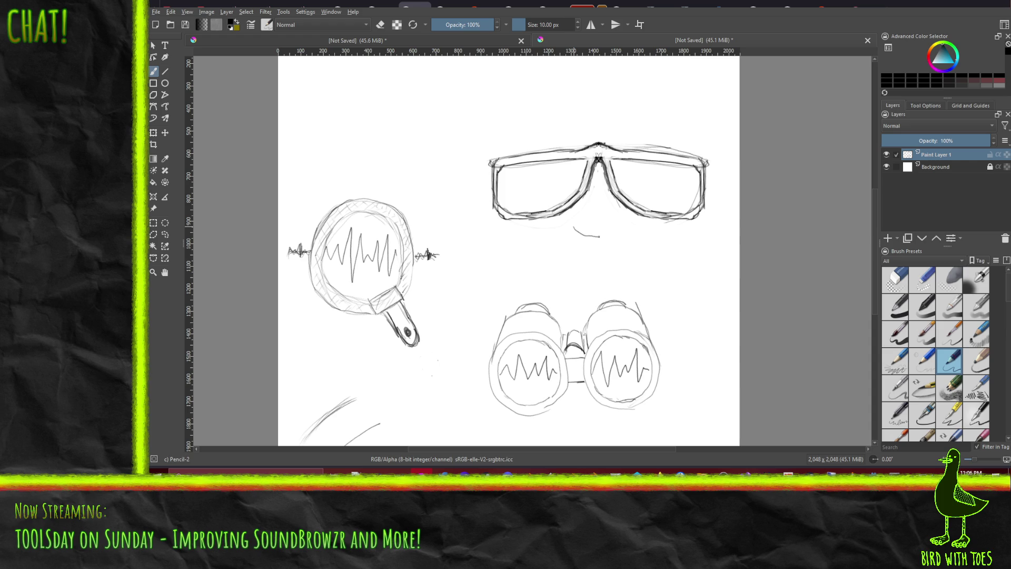
drag(606, 236, 620, 225)
mouse_move(499, 178)
mouse_down()
mouse_move(564, 188)
mouse_move(630, 178)
mouse_move(637, 196)
mouse_move(645, 168)
mouse_move(656, 189)
mouse_move(687, 194)
mouse_move(694, 184)
mouse_up()
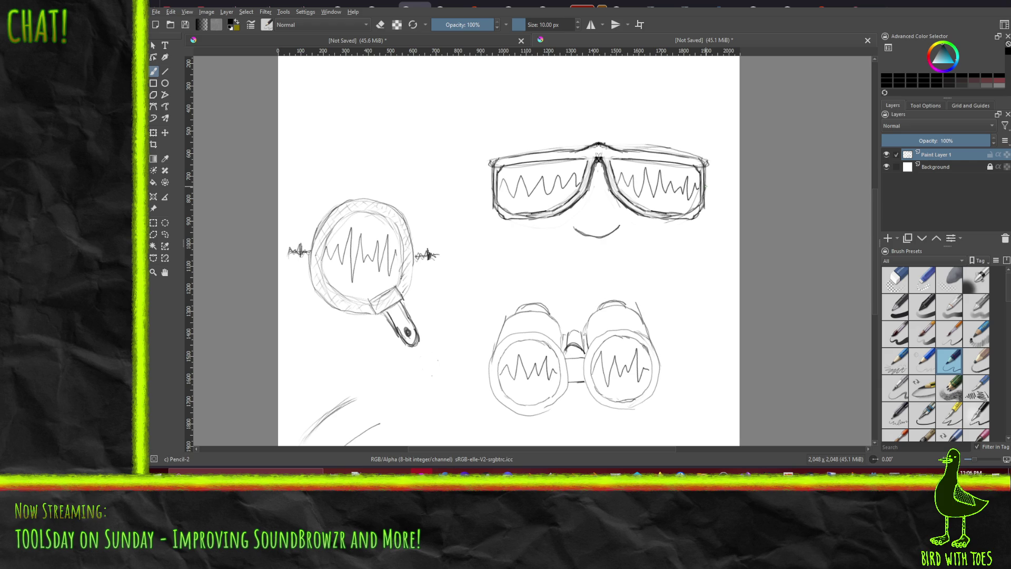
Draw a curved hairline above the sunglasses with short side hair strokes.
mouse_move(491, 144)
mouse_down()
mouse_move(610, 115)
mouse_move(698, 135)
mouse_up()
drag(492, 140, 500, 110)
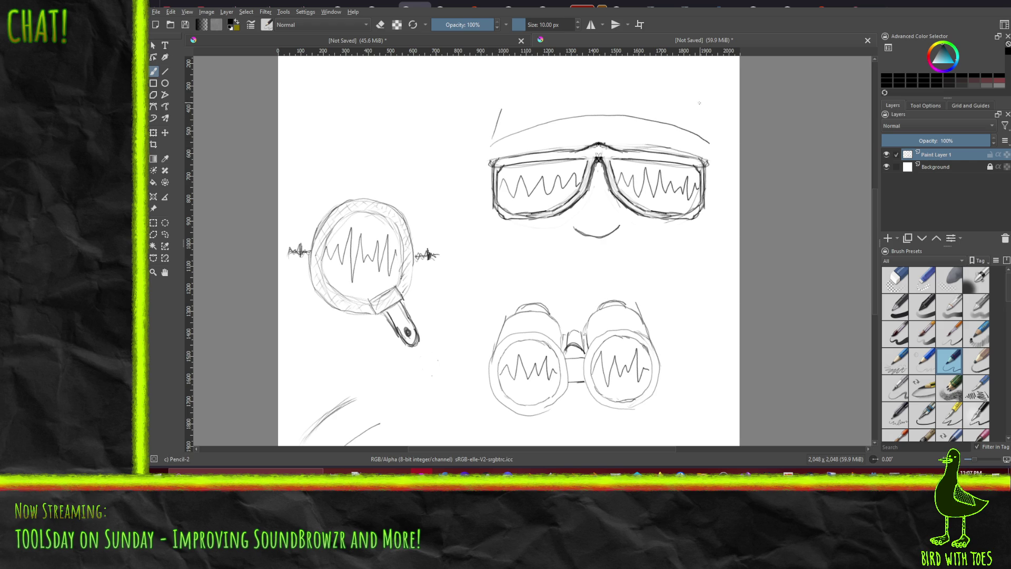
drag(706, 133, 702, 102)
click(153, 222)
Select the mouth, move it slightly down, deselect, and return to the Pencil-2 brush.
drag(584, 222, 628, 247)
click(165, 132)
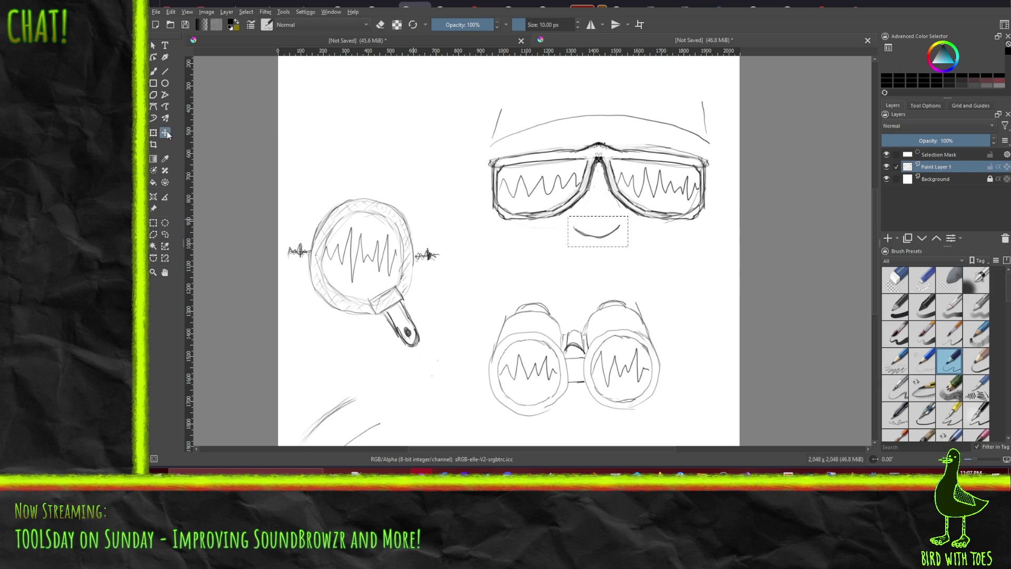
drag(601, 232, 599, 240)
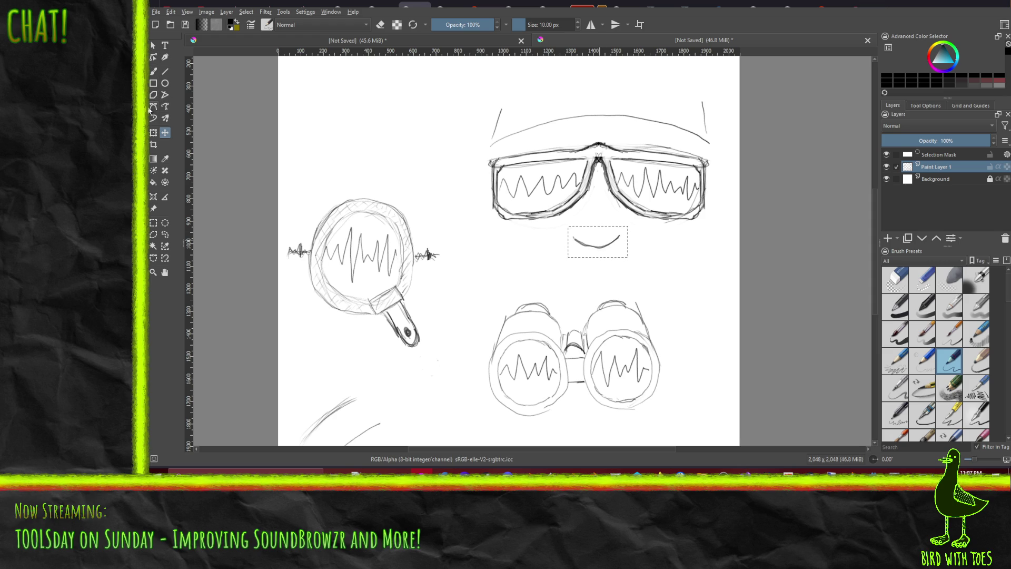
key(ctrl+shift+a)
click(152, 72)
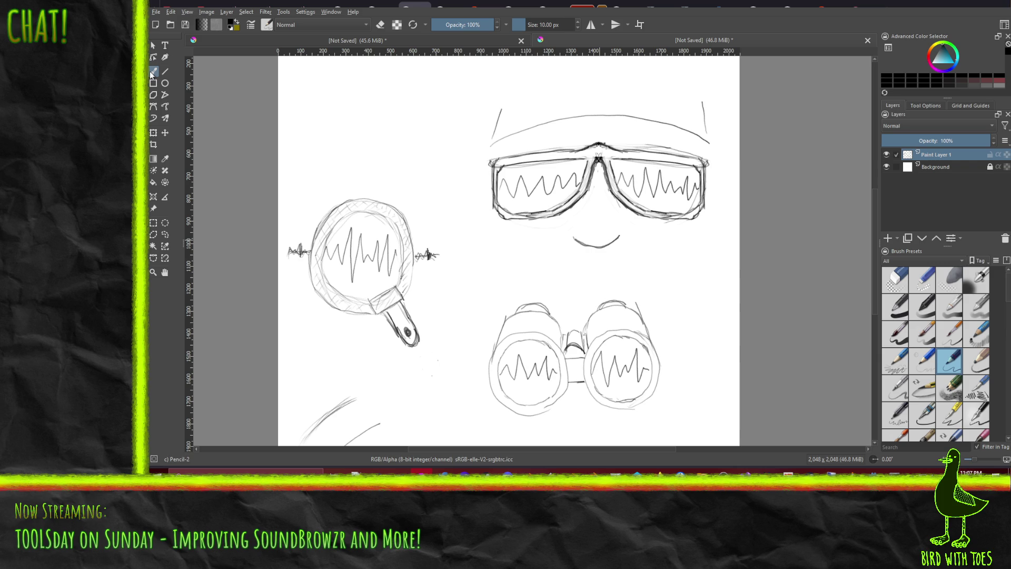
Darken the hairline across the forehead and ink the left and right side hair strokes.
mouse_move(500, 141)
mouse_down()
mouse_move(624, 115)
mouse_move(697, 139)
mouse_up()
drag(679, 132, 705, 140)
mouse_move(668, 127)
mouse_down()
mouse_move(697, 138)
mouse_move(686, 132)
mouse_up()
drag(687, 138, 709, 144)
drag(494, 132, 501, 110)
drag(705, 129, 700, 105)
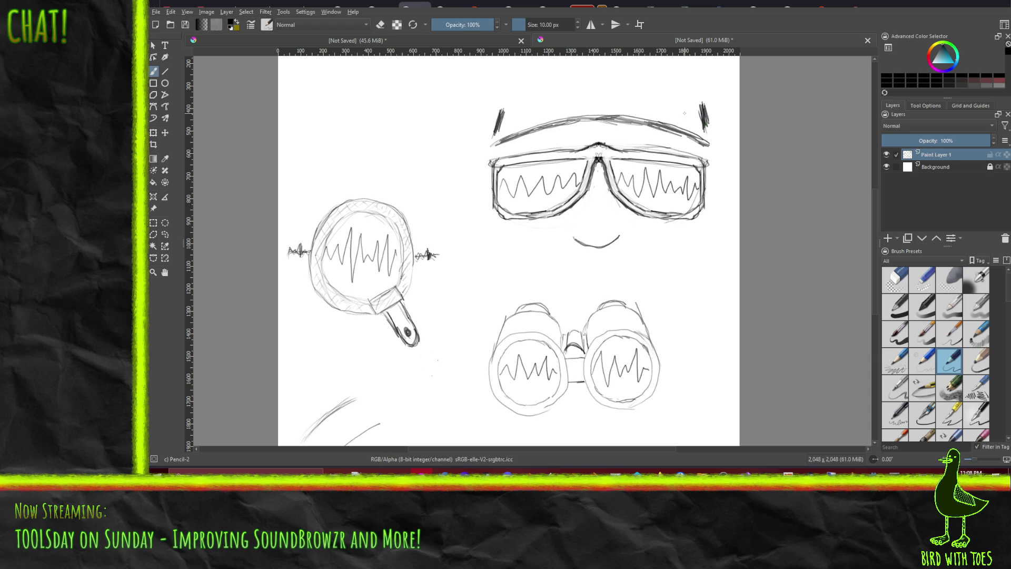
mouse_move(493, 132)
mouse_down()
mouse_move(497, 108)
mouse_move(495, 127)
mouse_up()
Darken the mouth curve, nose bridge and lens edges, undoing the last right-lens stroke.
drag(599, 244, 585, 244)
mouse_move(562, 209)
mouse_down()
mouse_move(580, 197)
mouse_move(593, 158)
mouse_move(578, 147)
mouse_move(610, 149)
mouse_up()
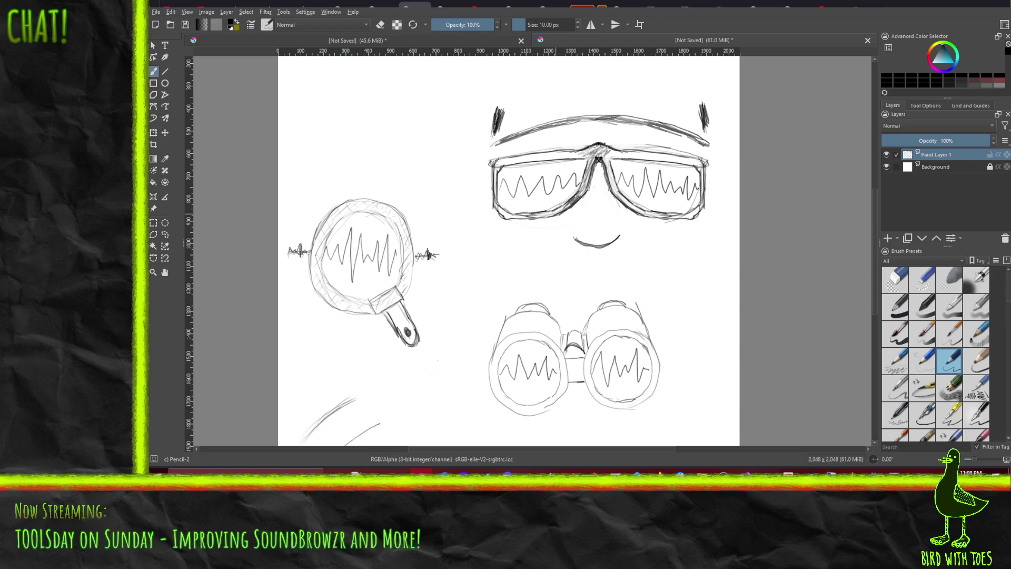
mouse_move(607, 165)
mouse_down()
mouse_move(611, 152)
mouse_move(614, 177)
mouse_up()
mouse_move(608, 173)
mouse_down()
mouse_move(619, 200)
mouse_move(641, 211)
mouse_move(701, 206)
mouse_up()
mouse_move(637, 209)
mouse_down()
mouse_move(687, 218)
mouse_move(701, 170)
mouse_up()
drag(698, 187, 701, 171)
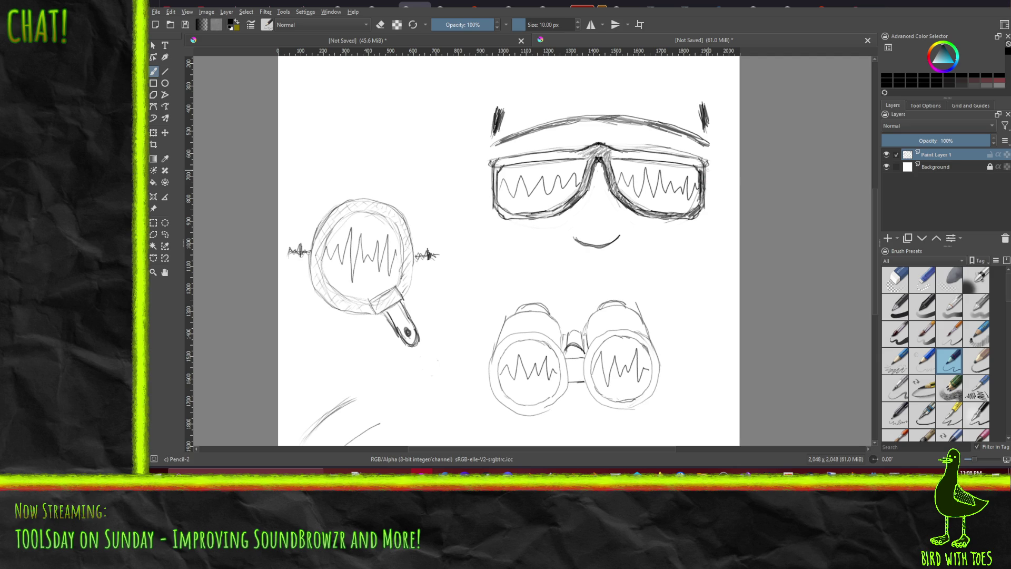
key(ctrl+z)
Drop a redrawn right-lens stroke, then shade the frame's top beside the bridge and over the left lens.
drag(704, 192, 704, 176)
key(ctrl+z)
mouse_move(624, 155)
mouse_down()
mouse_move(692, 160)
mouse_move(656, 160)
mouse_up()
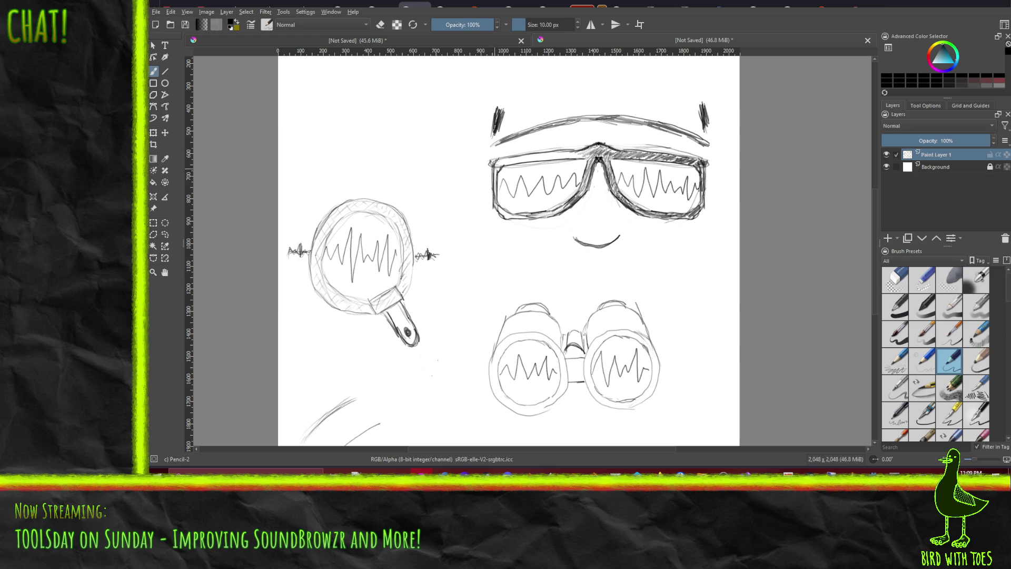
drag(497, 160, 503, 166)
drag(505, 159, 592, 148)
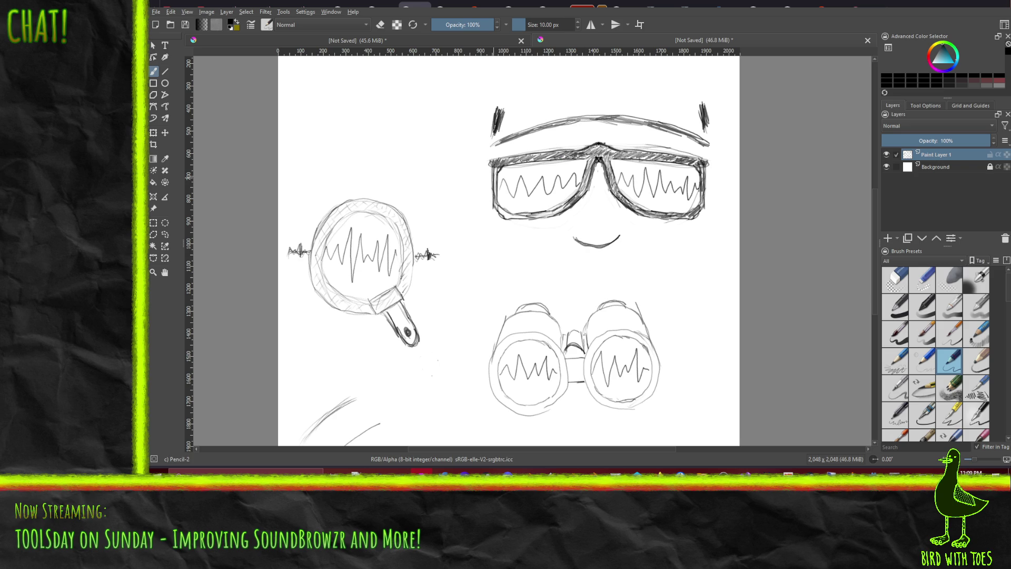
Ink the frame's left and bottom-left edges, then save as SoundBrowzrIcons.kra.
drag(501, 163, 495, 189)
mouse_move(514, 213)
mouse_down()
mouse_move(500, 218)
mouse_move(513, 218)
mouse_up()
drag(547, 215, 533, 217)
drag(548, 214, 531, 217)
key(ctrl+s)
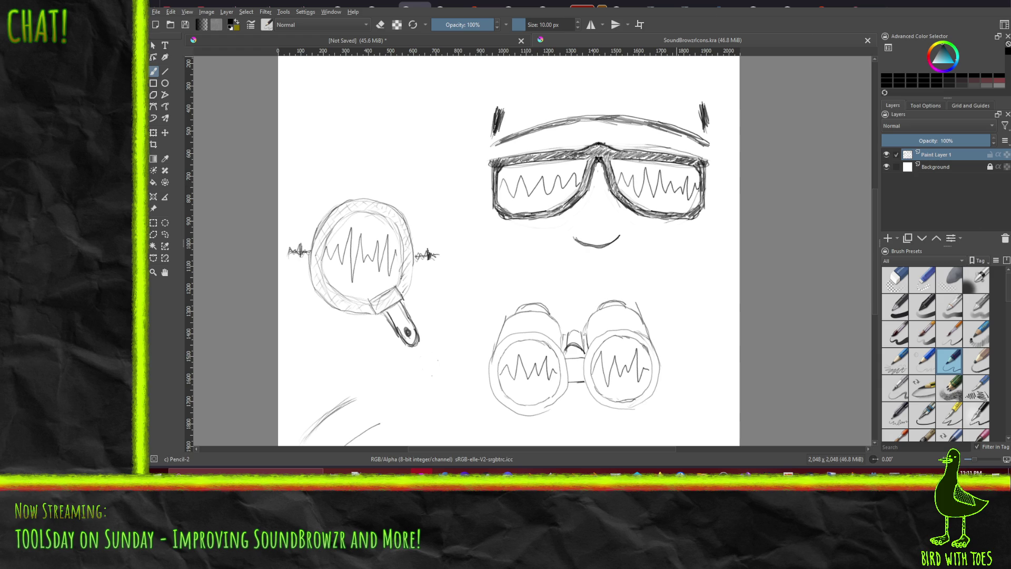
Lower Paint Layer 1's opacity to 24% so the sketches appear faded.
drag(942, 136, 908, 141)
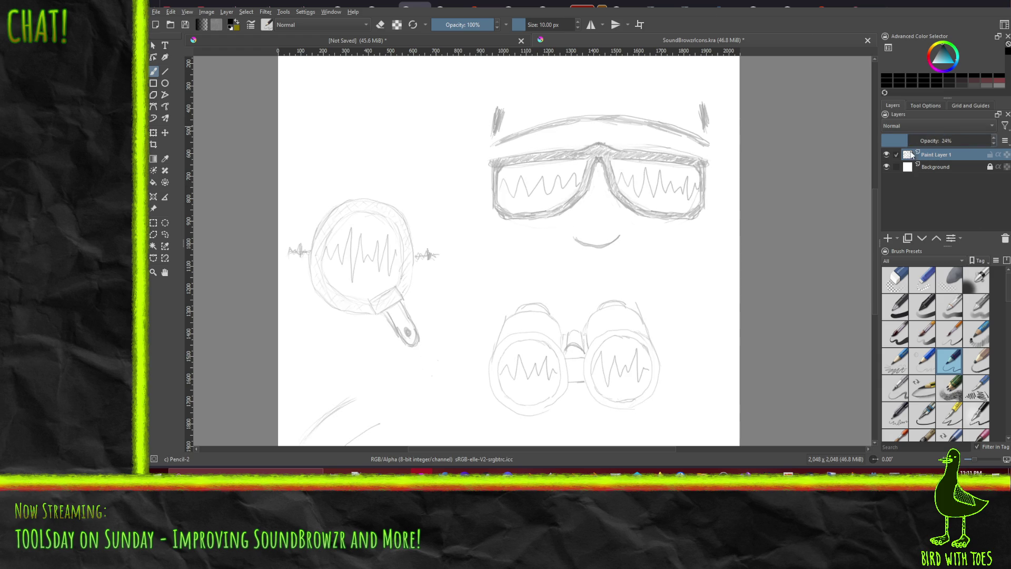
Add a new empty Paint Layer 2 above the faded sketch layer.
click(888, 238)
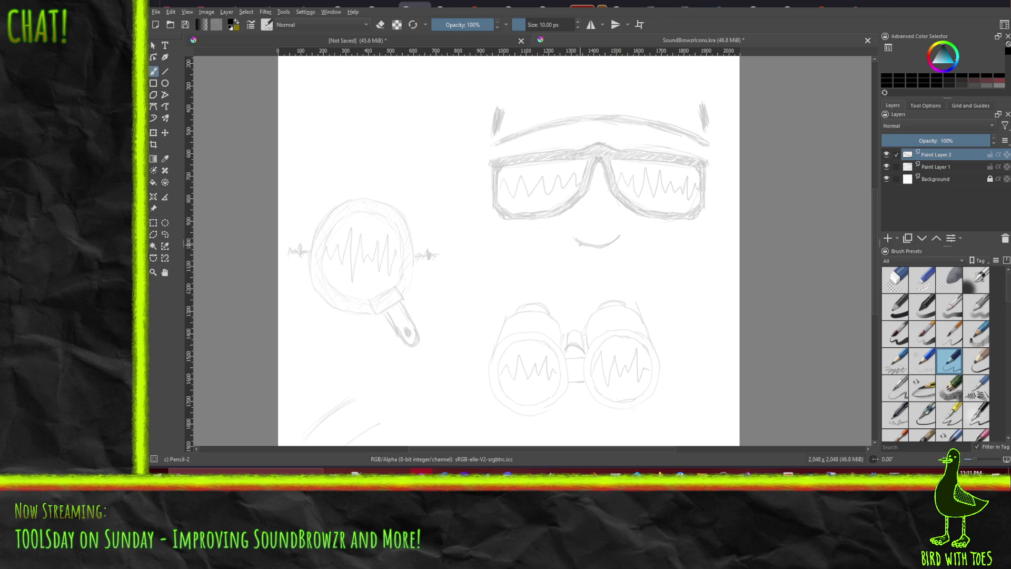
Select the Pencil-3 Large 4B brush preset for inking on the new layer.
click(967, 368)
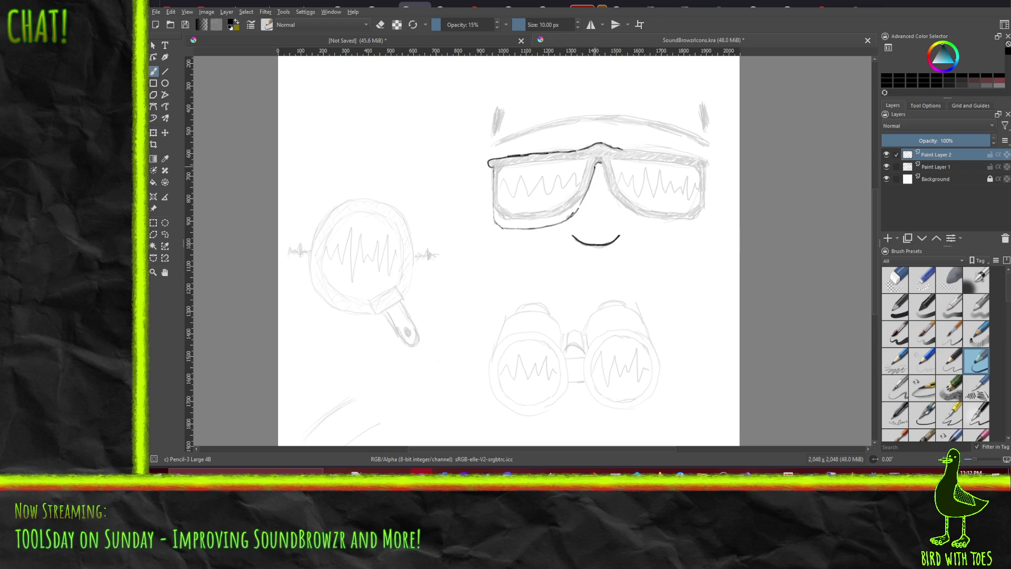
Darken the nose bridge, the left edge and the top rim of the left lens.
drag(582, 200, 574, 212)
drag(497, 174, 497, 191)
drag(539, 161, 548, 160)
drag(553, 159, 529, 161)
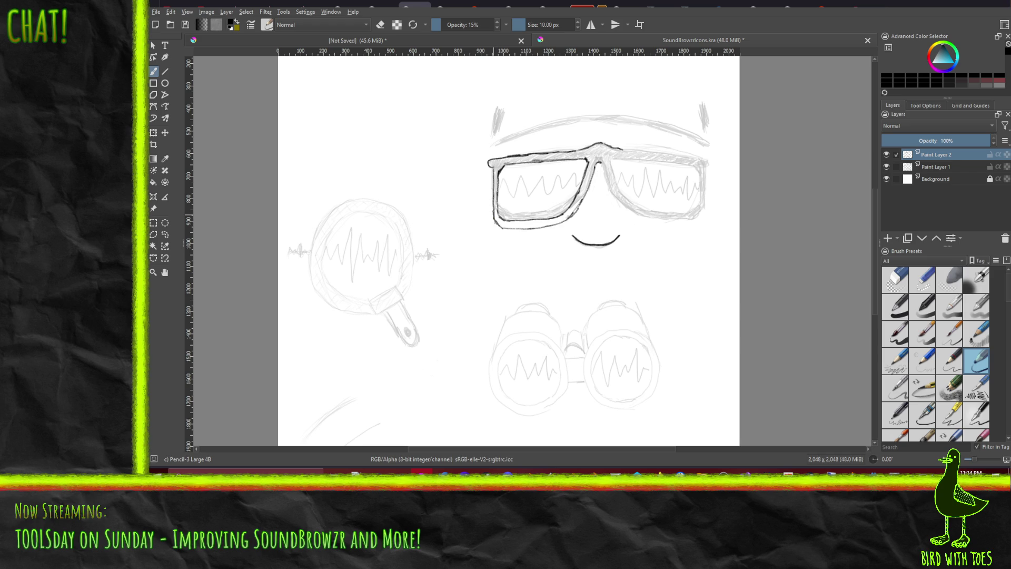
Ink the left lens frame's outer edge, top bar, bottom edge and inner edge.
drag(493, 166, 492, 192)
mouse_move(528, 159)
mouse_down()
mouse_move(550, 162)
mouse_move(521, 163)
mouse_up()
drag(512, 222, 556, 219)
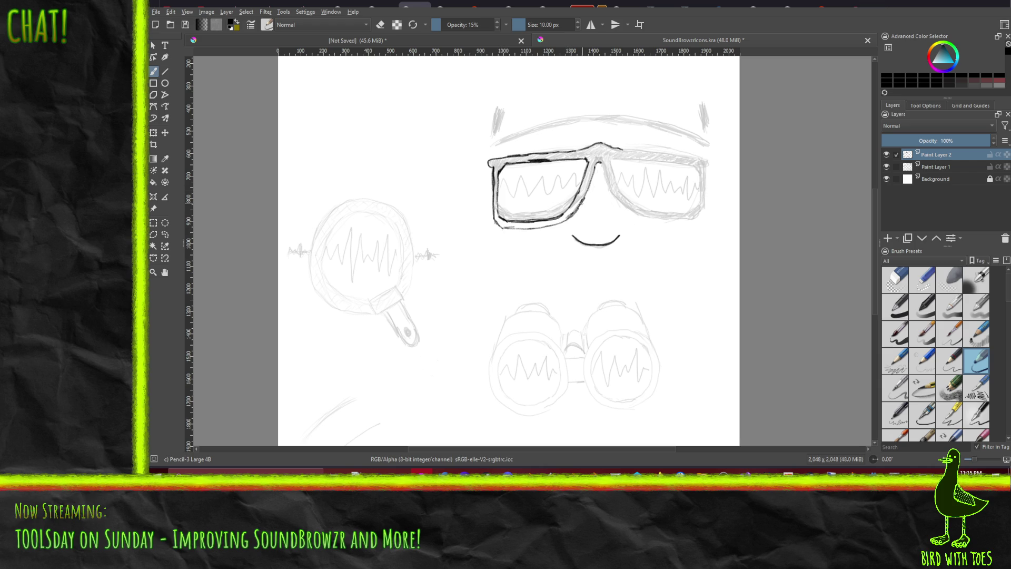
drag(590, 183, 584, 195)
drag(578, 180, 582, 189)
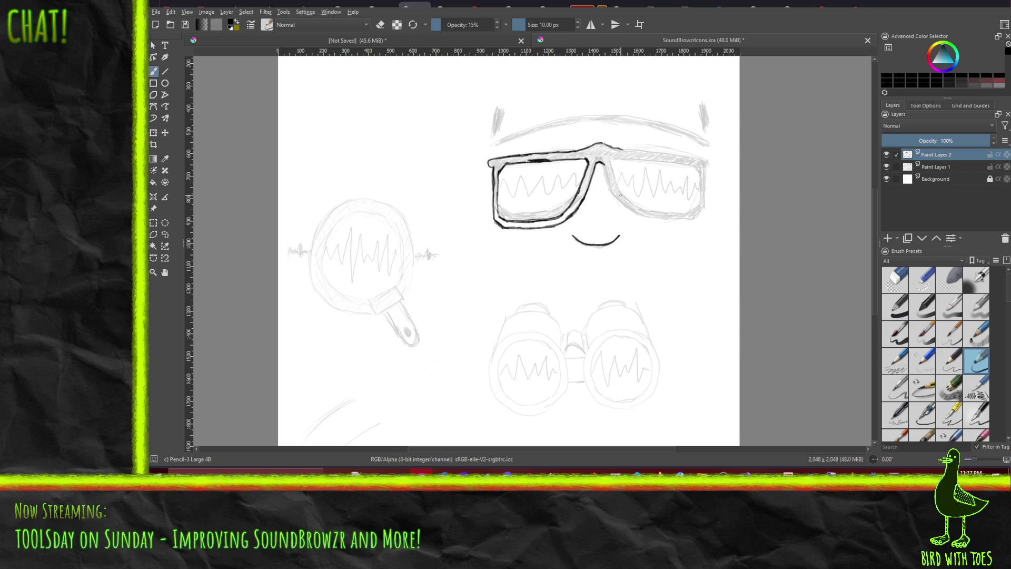
click(154, 222)
Copy the selected left lens and smile to a new layer, slide the mirrored copy right, then deselect.
mouse_move(484, 134)
mouse_down()
mouse_move(595, 164)
mouse_move(611, 188)
mouse_move(610, 237)
mouse_move(624, 252)
mouse_up()
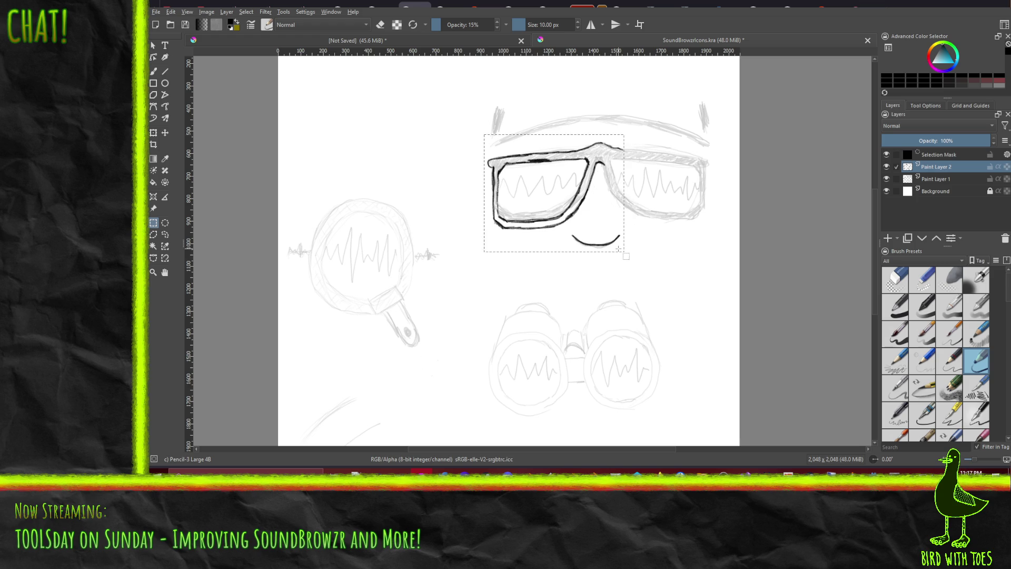
key(ctrl+alt+j)
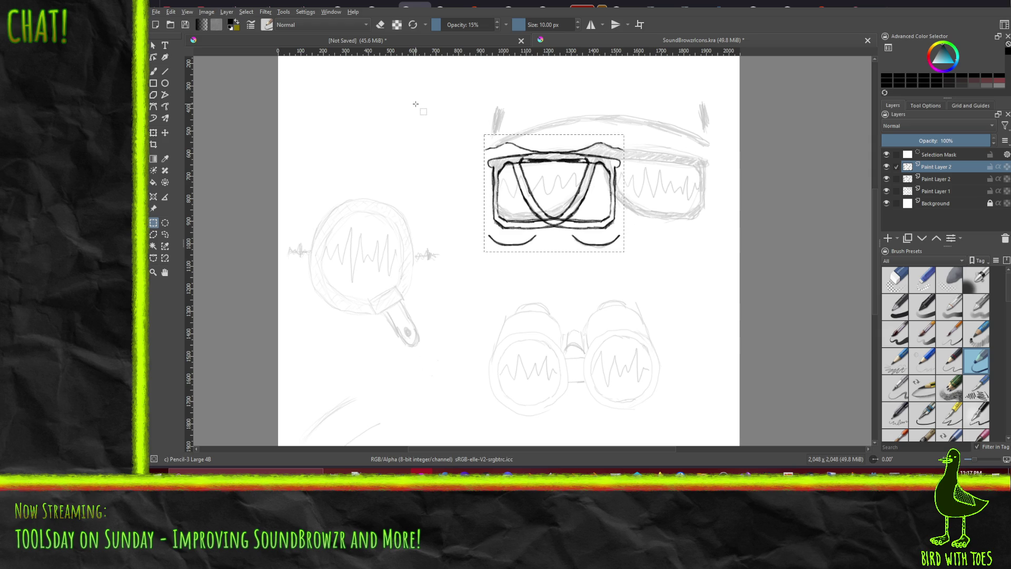
key(t)
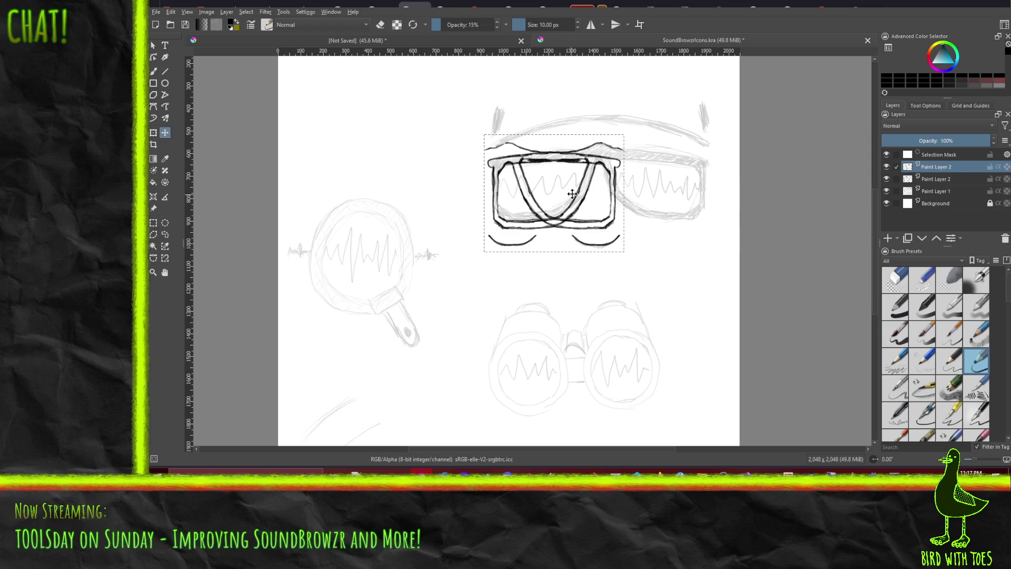
drag(562, 194, 643, 198)
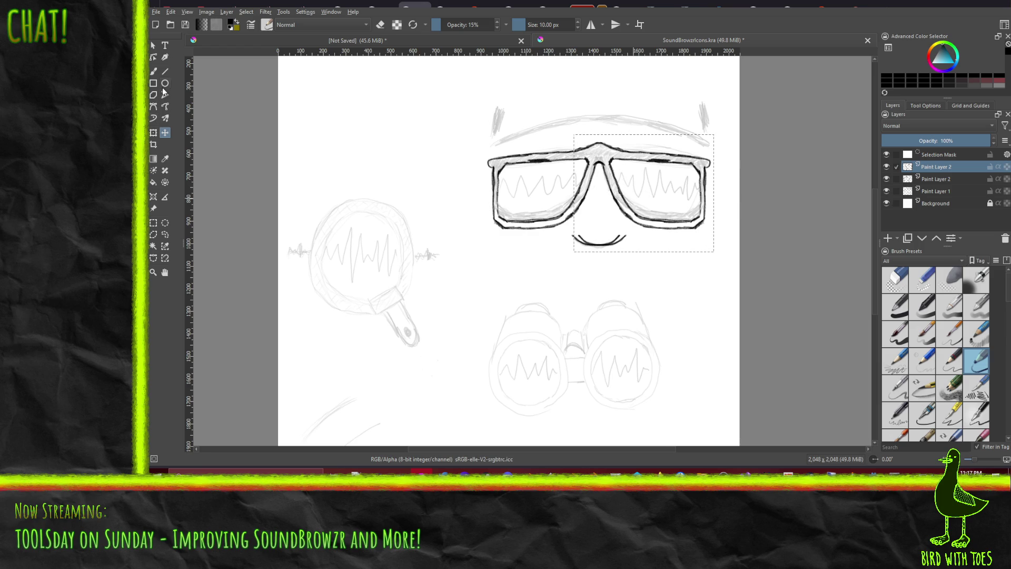
click(156, 70)
key(ctrl+shift+a)
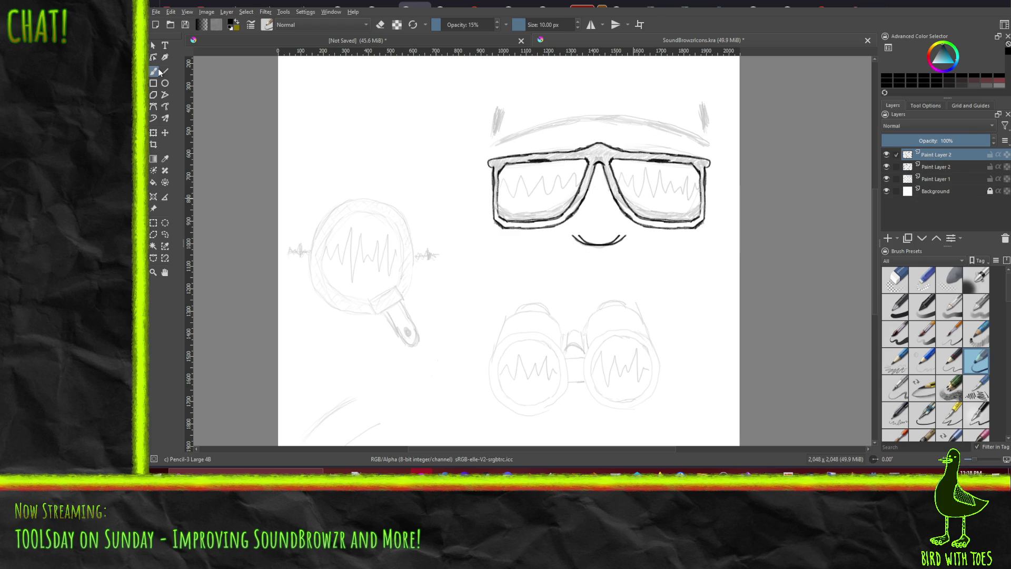
Erase the stray mark below the smile and merge the two Paint Layer 2 layers into one.
right_click(614, 198)
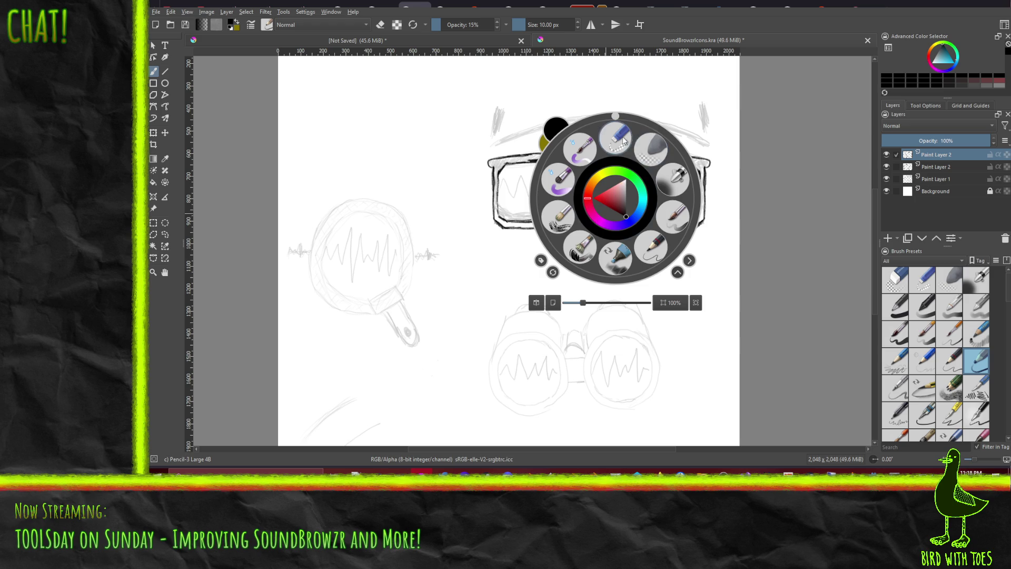
click(651, 150)
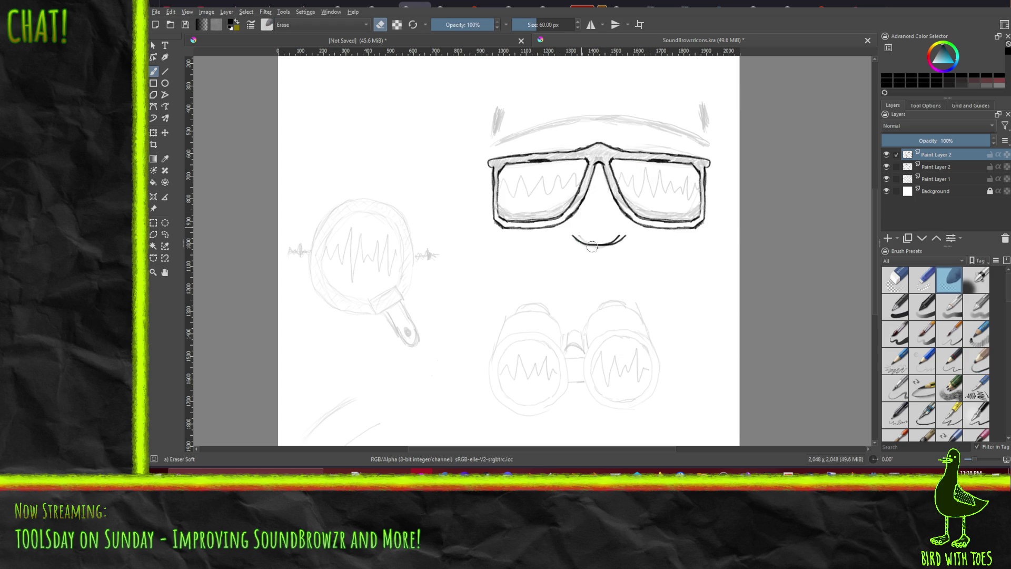
mouse_move(581, 235)
mouse_down()
mouse_move(597, 240)
mouse_move(591, 252)
mouse_move(579, 240)
mouse_up()
click(935, 167)
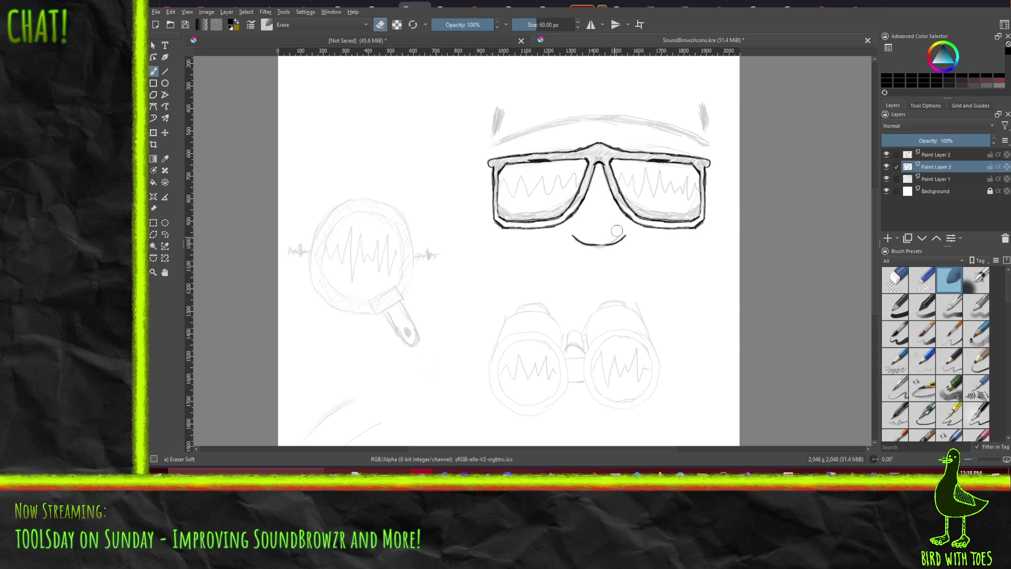
click(931, 156)
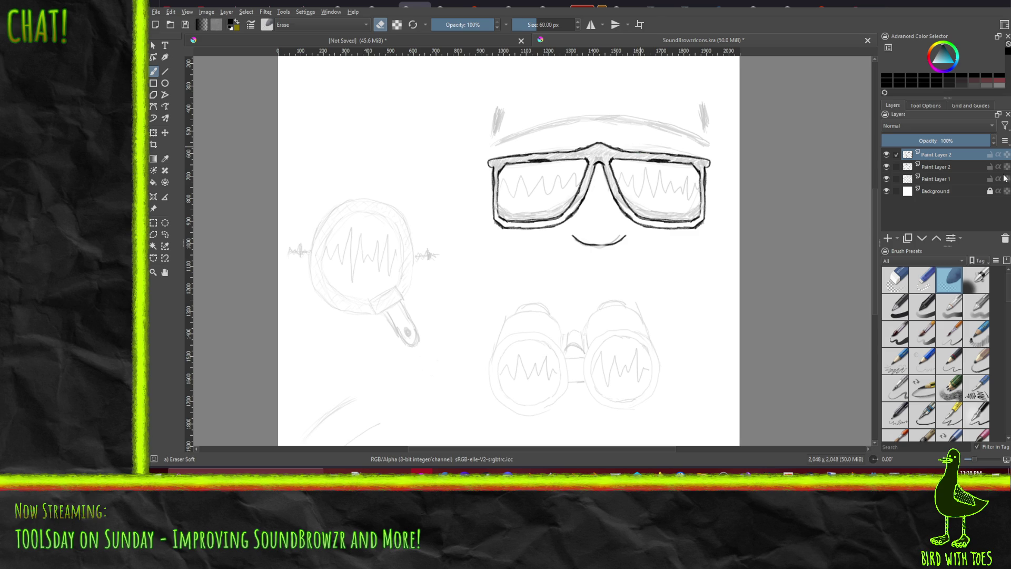
key(ctrl+e)
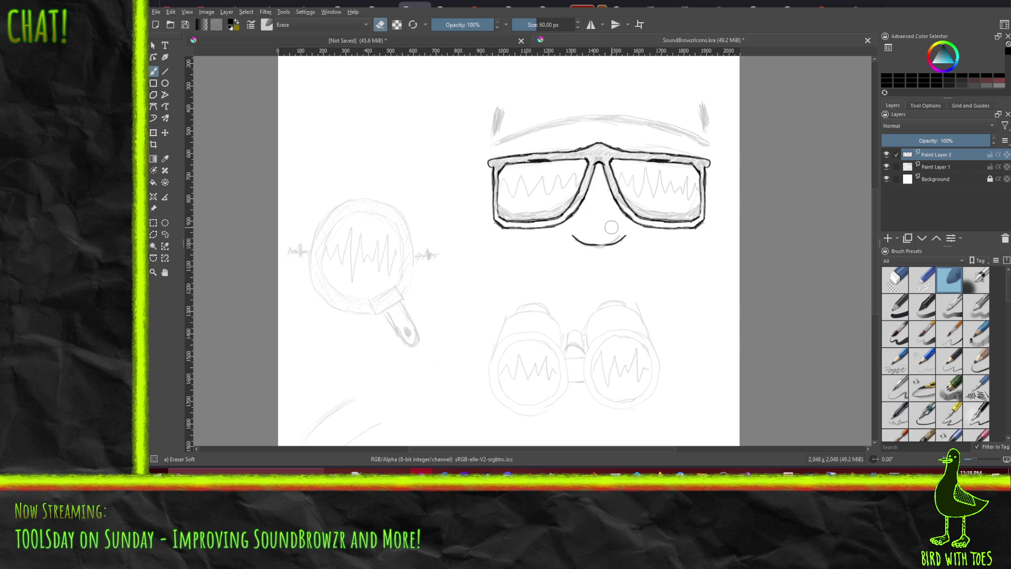
Pick a 25 px eraser, check the sketch by toggling the ink layer, then choose Pencil-3 Large 4B.
right_click(611, 227)
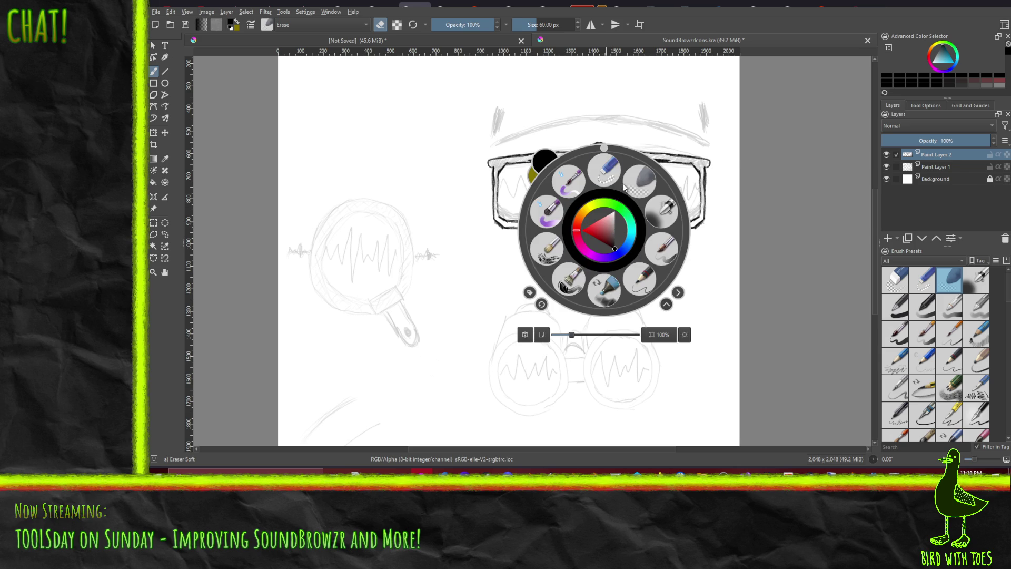
click(599, 183)
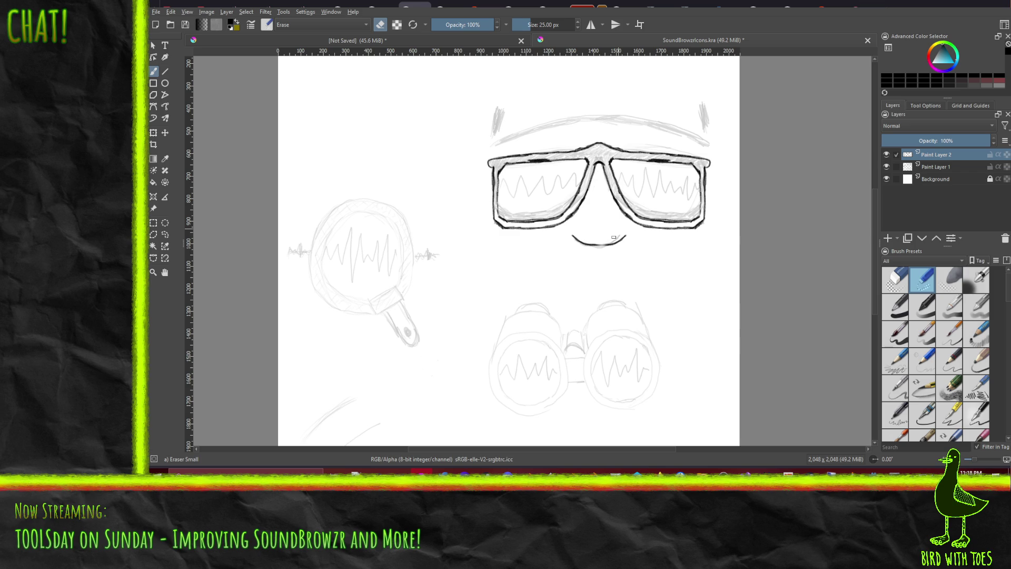
click(887, 155)
click(886, 155)
click(972, 355)
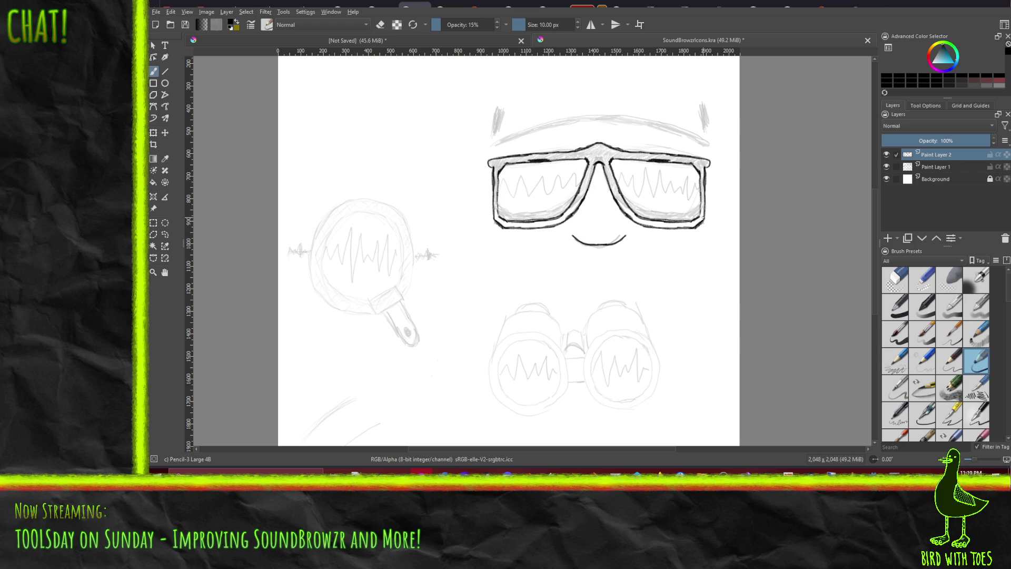
Test basic round brush presets on the hairline's left end, undoing the first stroke.
click(897, 307)
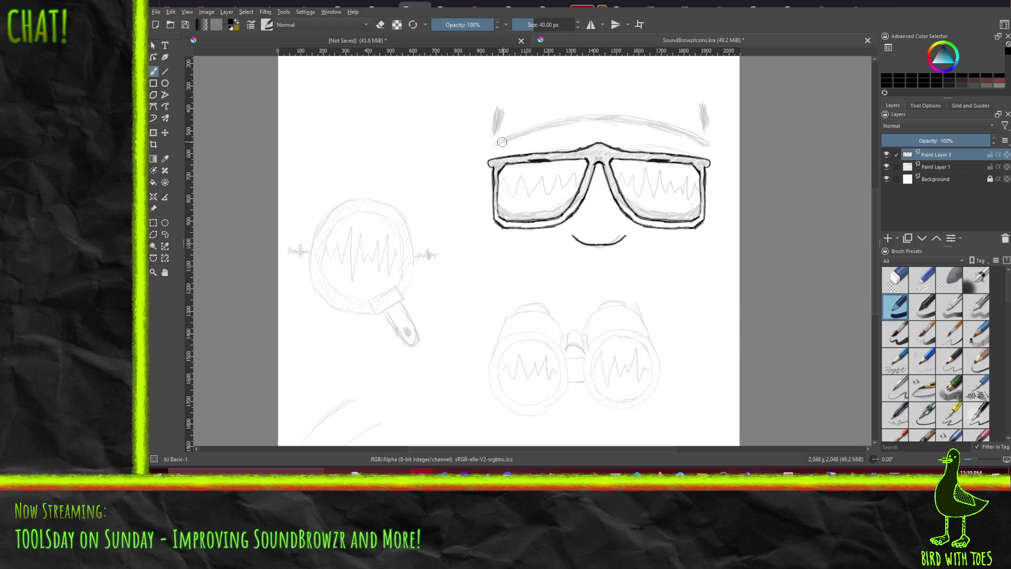
drag(493, 148, 507, 139)
key(ctrl+z)
click(930, 308)
mouse_move(495, 139)
mouse_down()
mouse_move(490, 149)
mouse_move(534, 128)
mouse_move(620, 118)
mouse_up()
With the Basic-5 Size brush, paint a thick black hairline arc and the left side hair stroke.
click(903, 334)
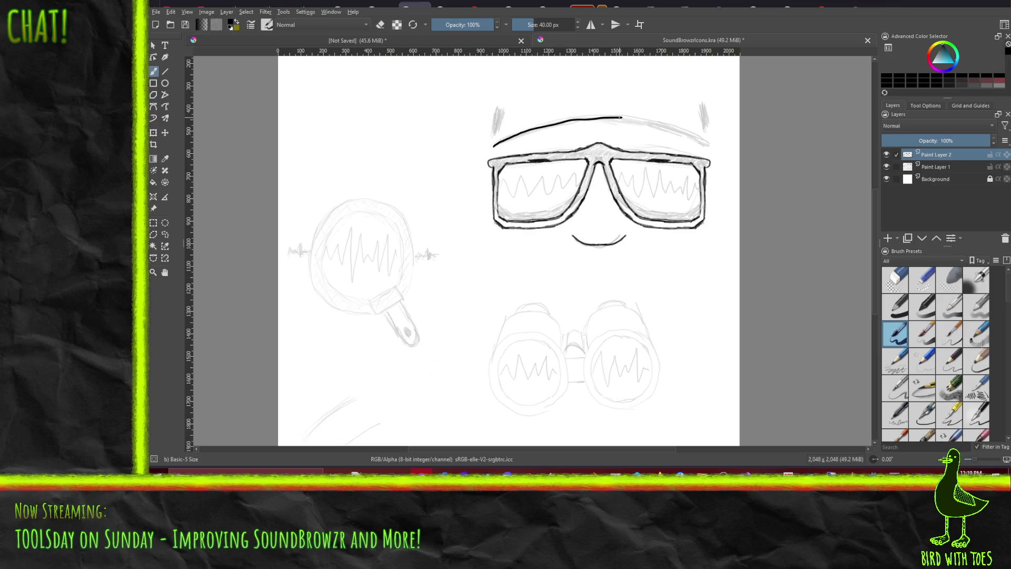
mouse_move(627, 117)
mouse_down()
mouse_move(706, 142)
mouse_move(630, 118)
mouse_up()
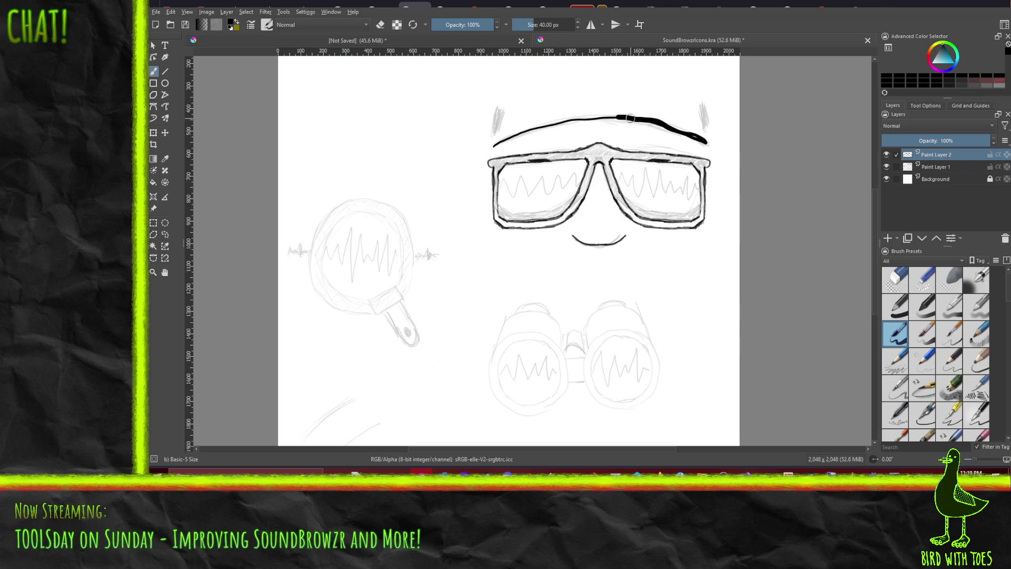
key(ctrl+z)
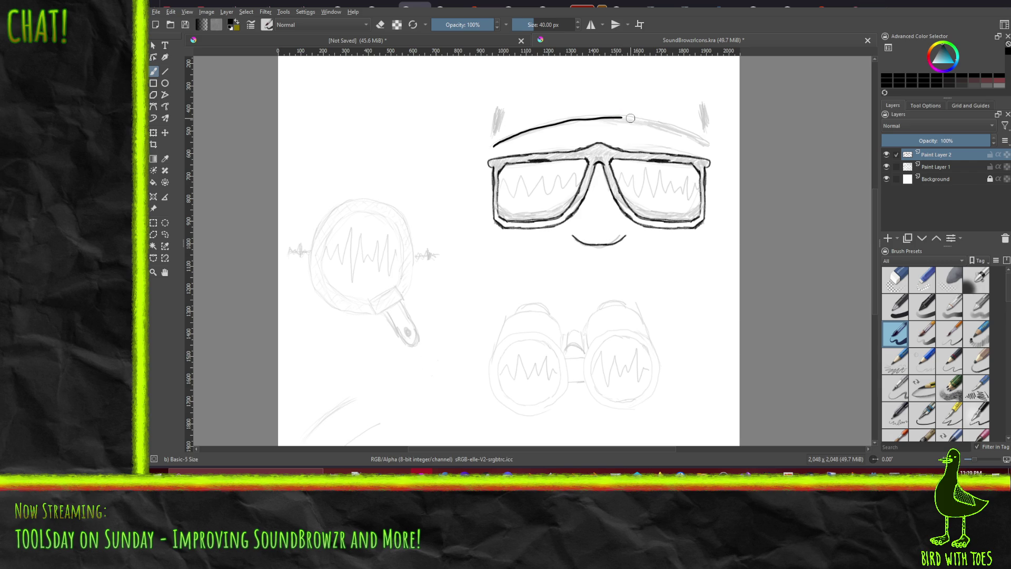
key(ctrl+z)
mouse_move(493, 146)
mouse_down()
mouse_move(603, 117)
mouse_move(706, 141)
mouse_up()
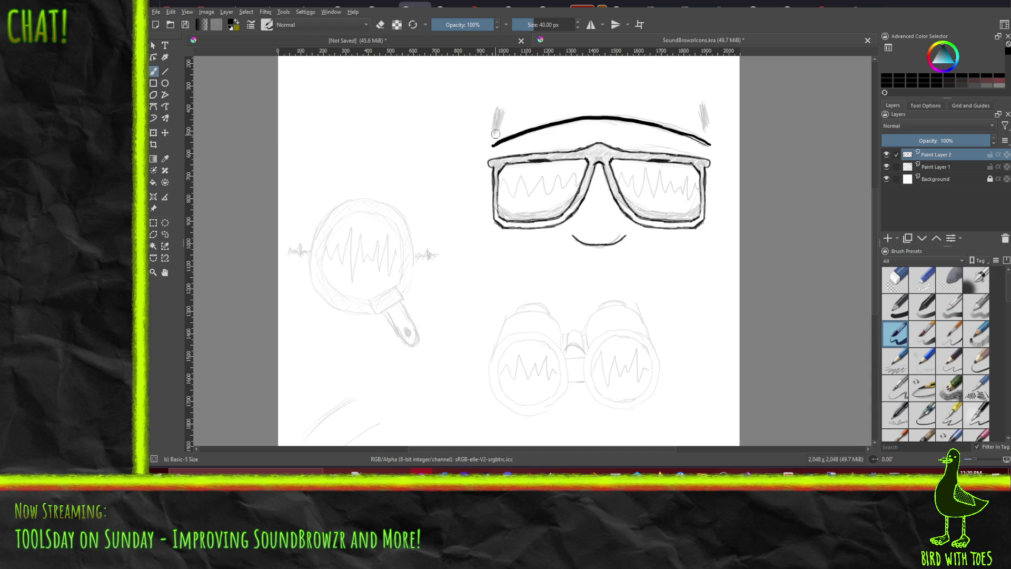
mouse_move(494, 130)
mouse_down()
mouse_move(499, 108)
mouse_move(495, 126)
mouse_up()
Ink thick upward side-hair strokes at the right and left ends of the hairline, and thicken its left end.
click(707, 129)
mouse_move(707, 120)
mouse_down()
mouse_move(704, 104)
mouse_move(707, 129)
mouse_move(701, 99)
mouse_up()
drag(494, 125, 503, 106)
drag(493, 145, 496, 141)
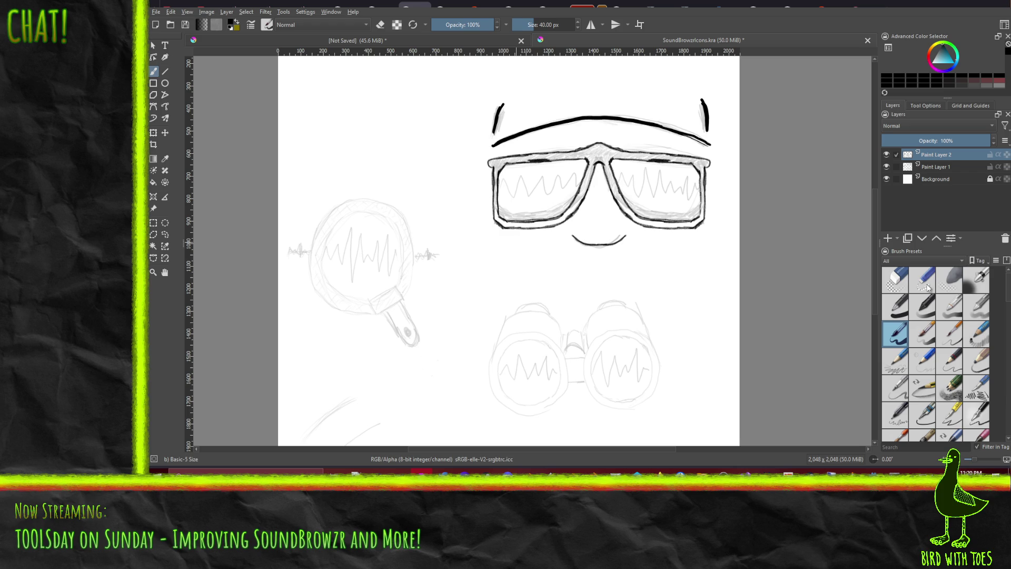
With the Eraser Small preset at 25 px, lighten the rough spot on the right lens frame.
click(888, 283)
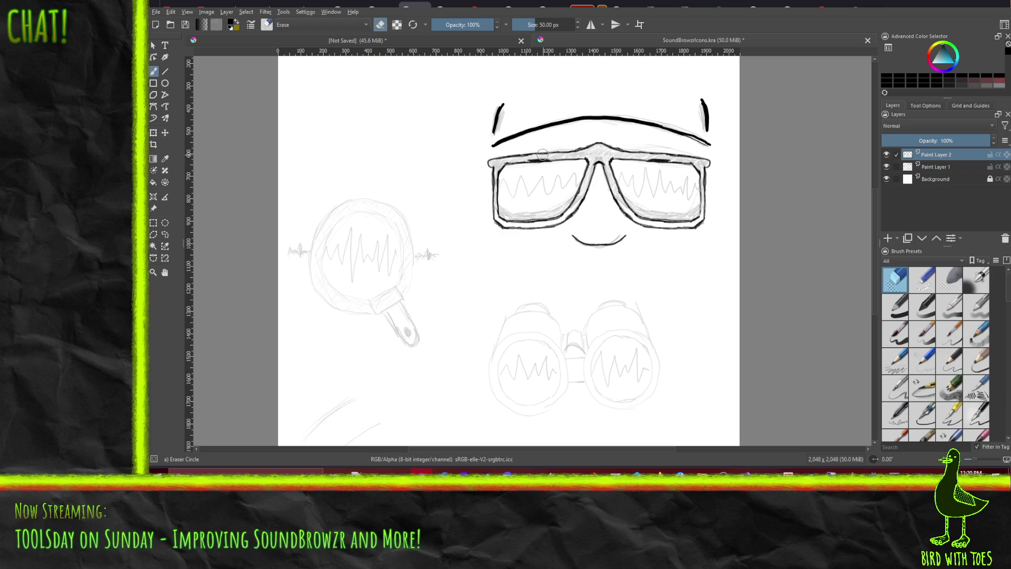
click(921, 284)
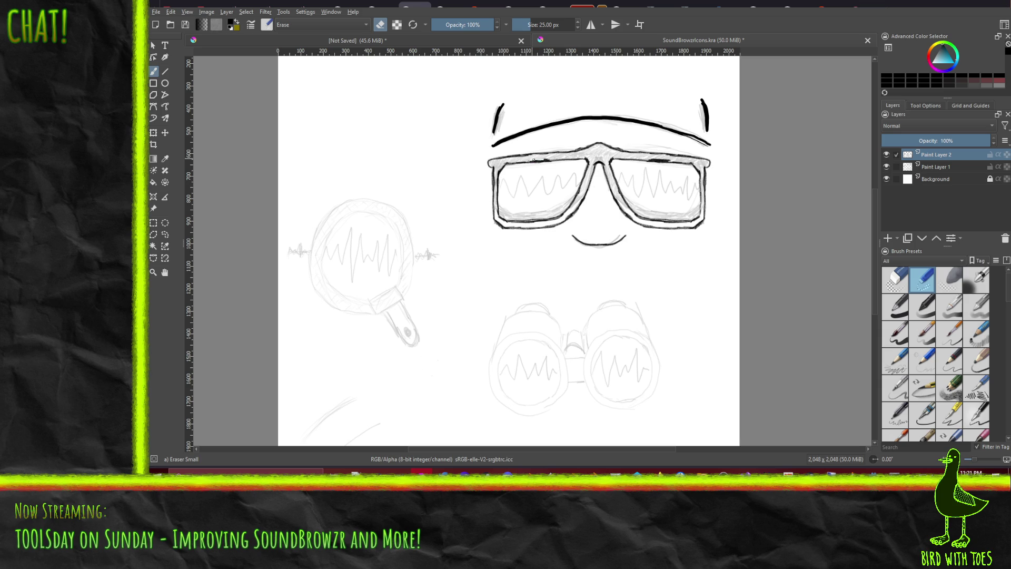
drag(667, 156, 662, 158)
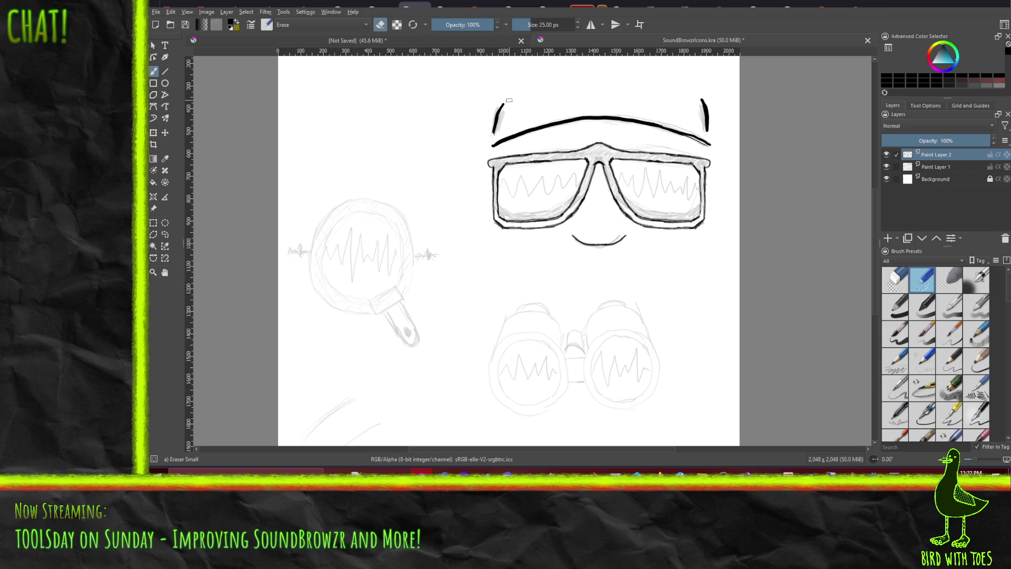
Hide Paint Layer 1, pick the 40 px Basic-5 Size brush, and fade Paint Layer 2 to 50% opacity.
click(887, 167)
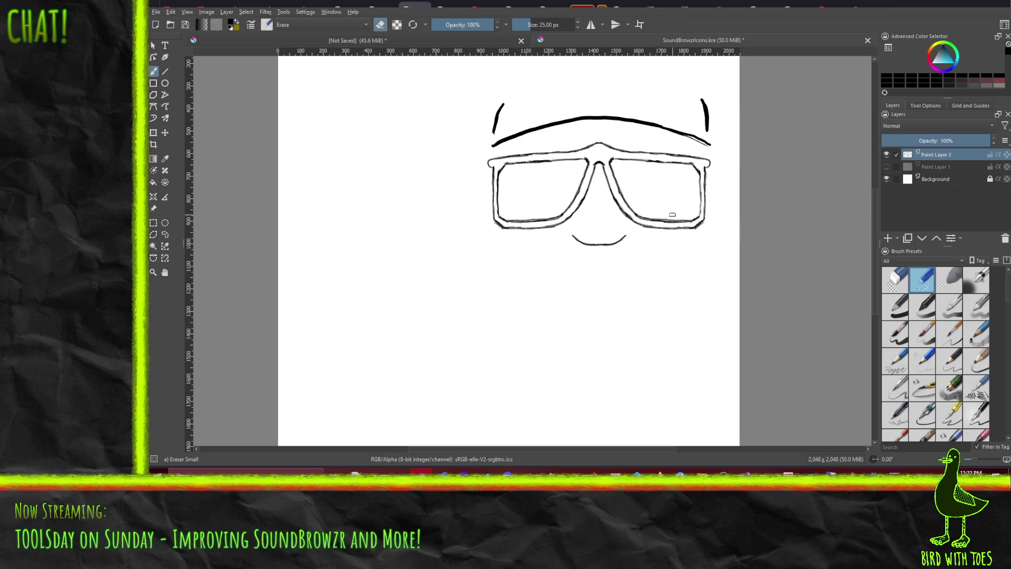
click(897, 335)
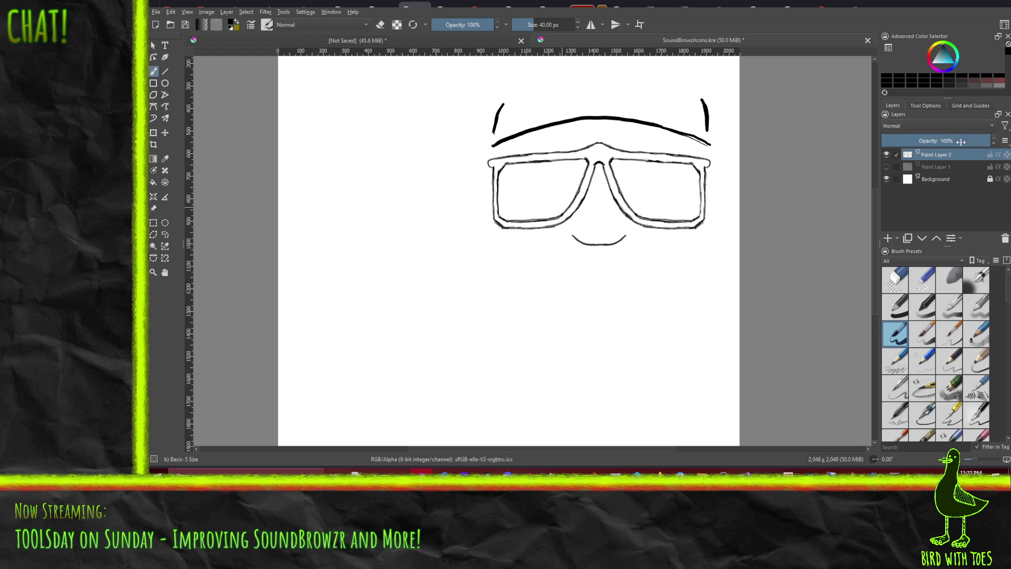
drag(961, 141, 937, 142)
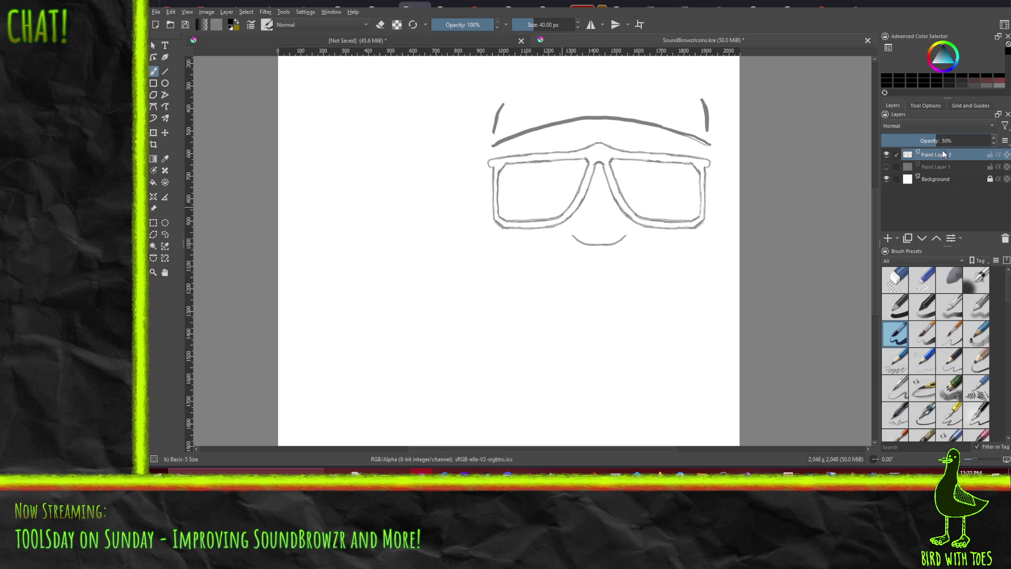
click(892, 238)
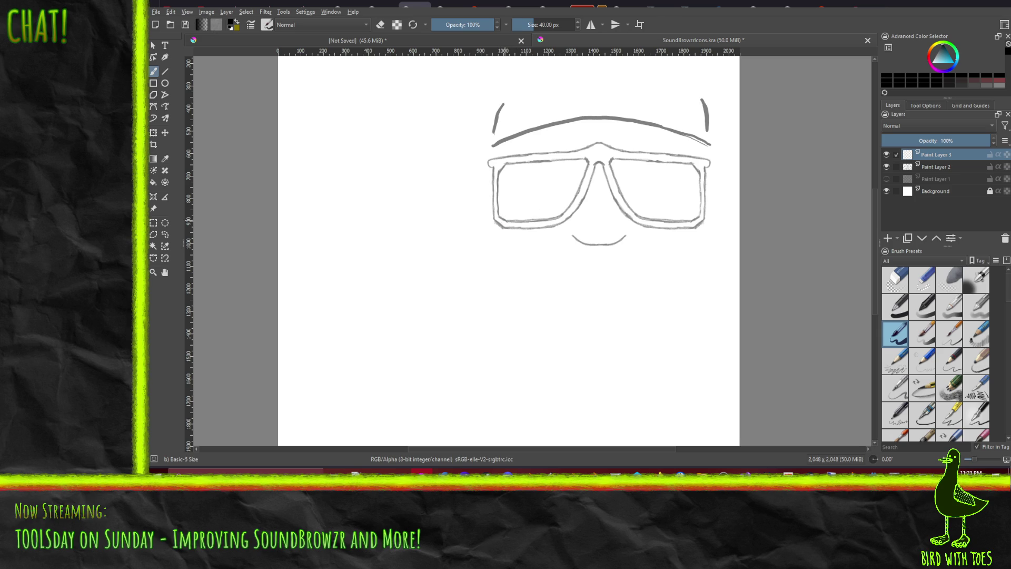
drag(512, 220, 531, 217)
key(shift+Delete)
key(ctrl+z)
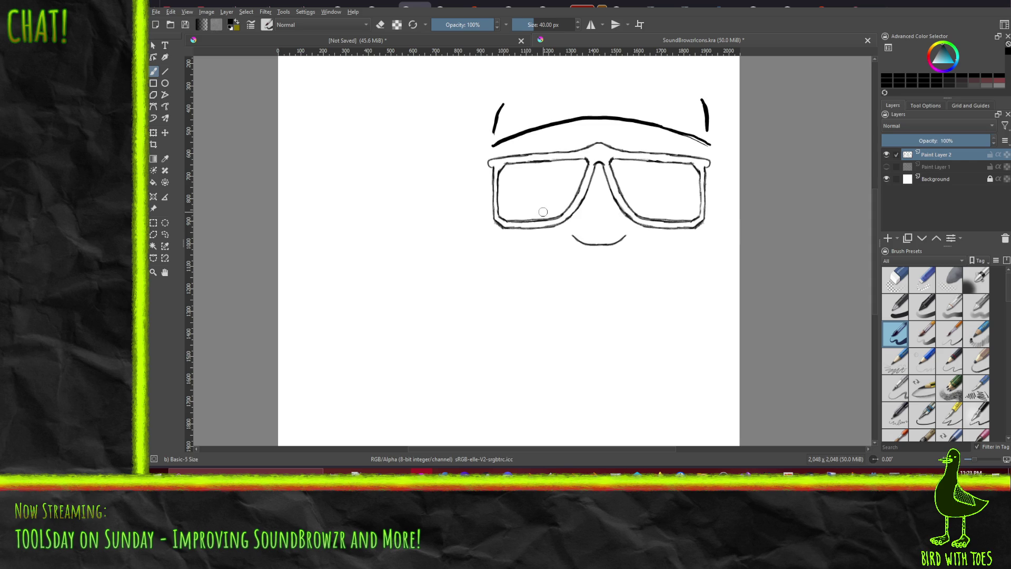
mouse_move(518, 223)
mouse_down()
mouse_move(552, 224)
mouse_move(524, 225)
mouse_up()
key(ctrl+z)
click(927, 281)
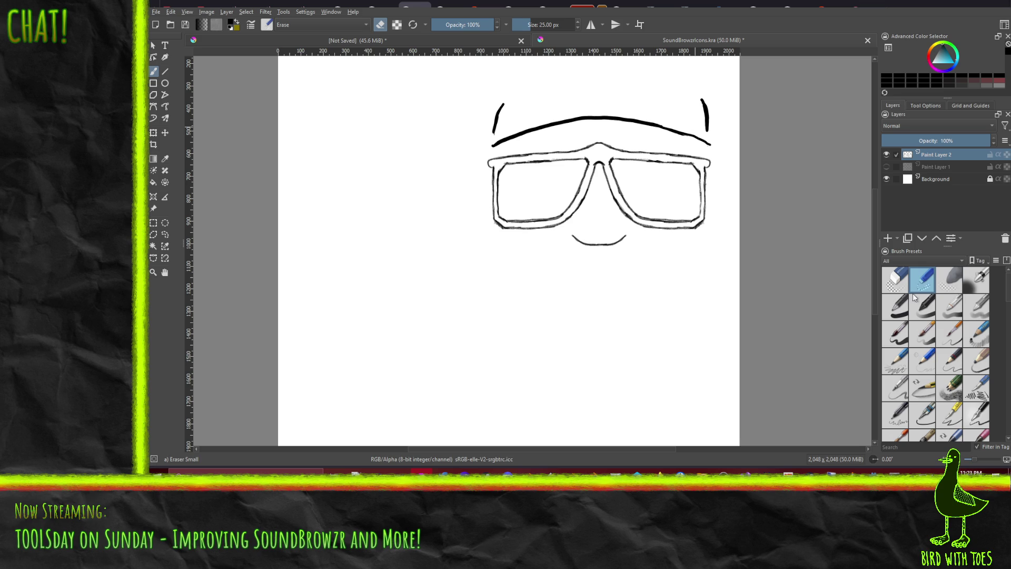
Add Paint Layer 3 above Paint Layer 1 while trying the pencil and eraser brushes on Paint Layer 2.
click(899, 339)
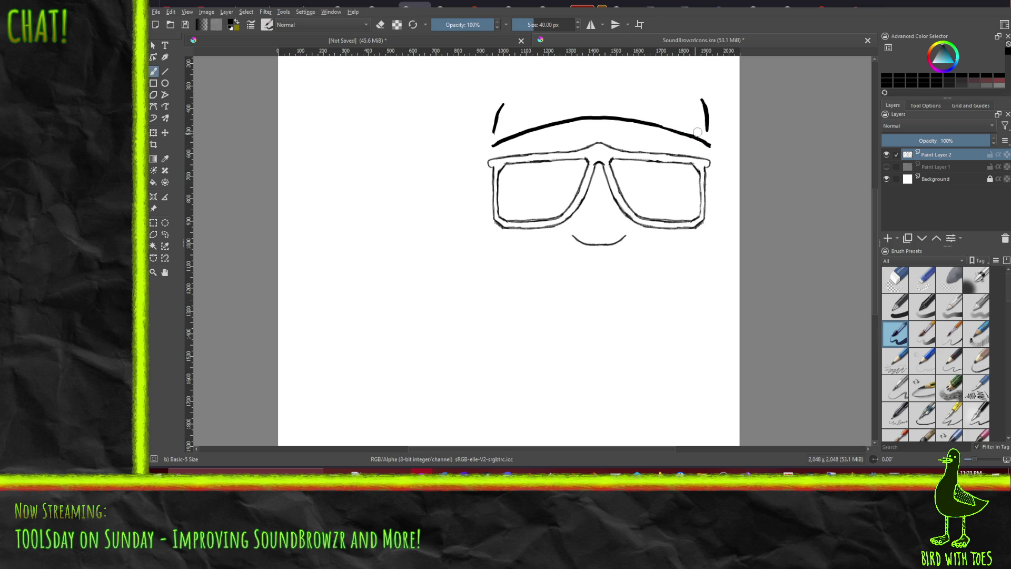
click(922, 281)
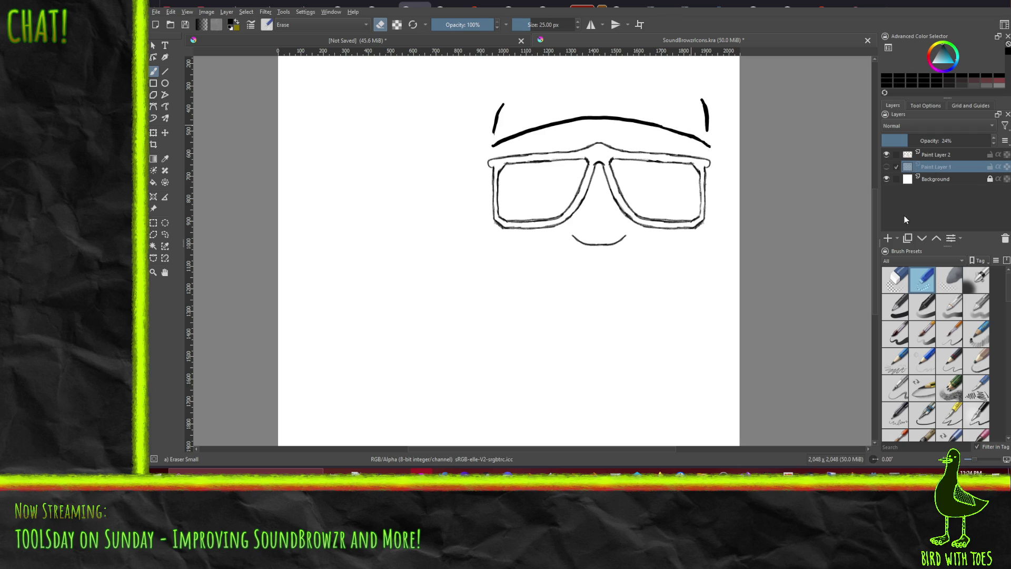
click(887, 239)
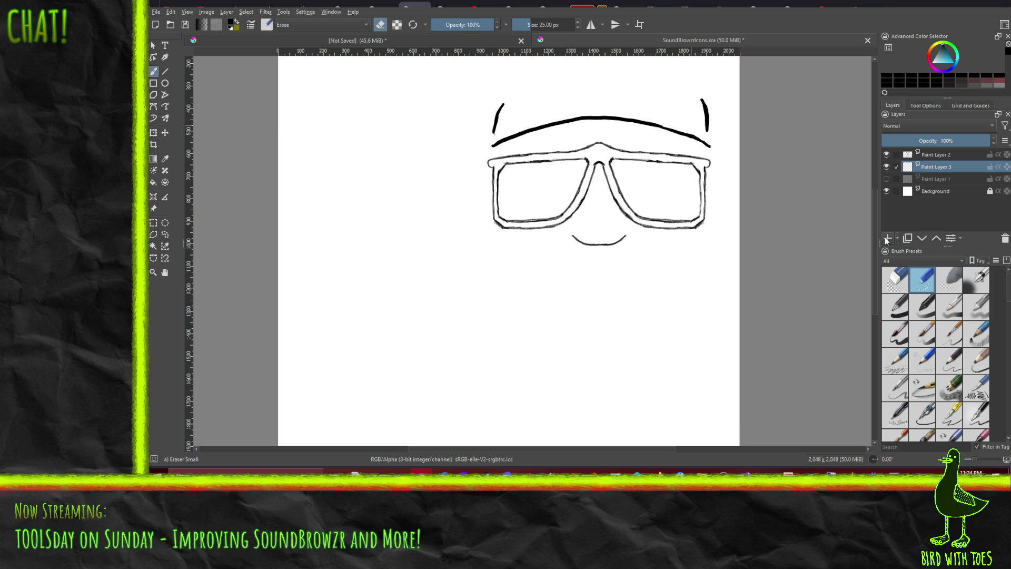
click(938, 154)
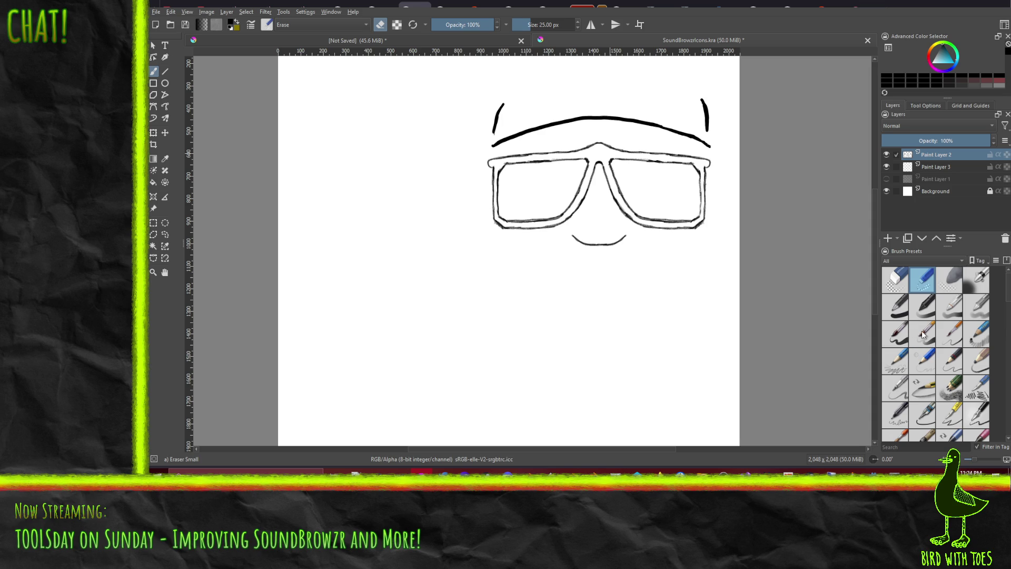
click(953, 336)
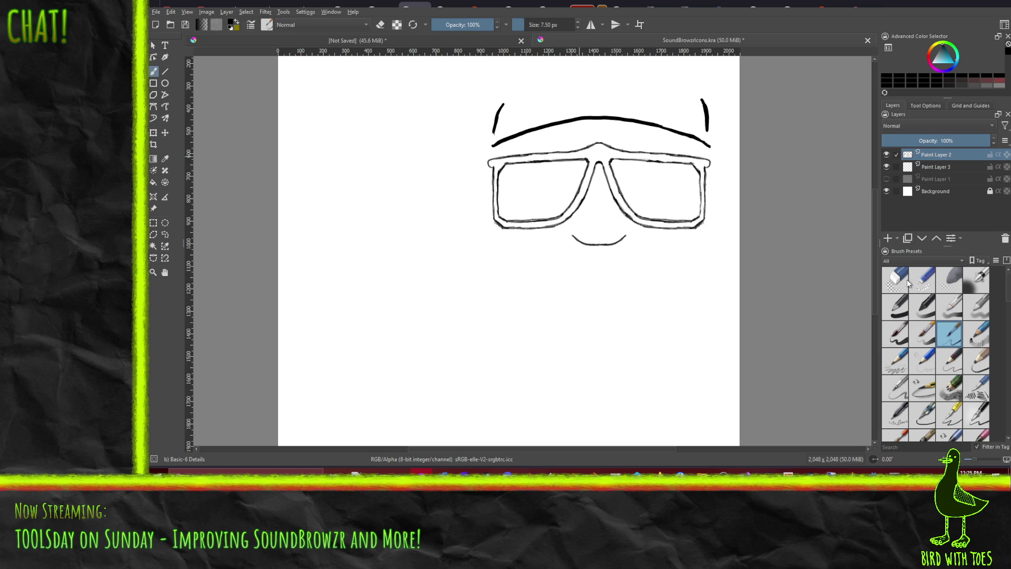
click(921, 282)
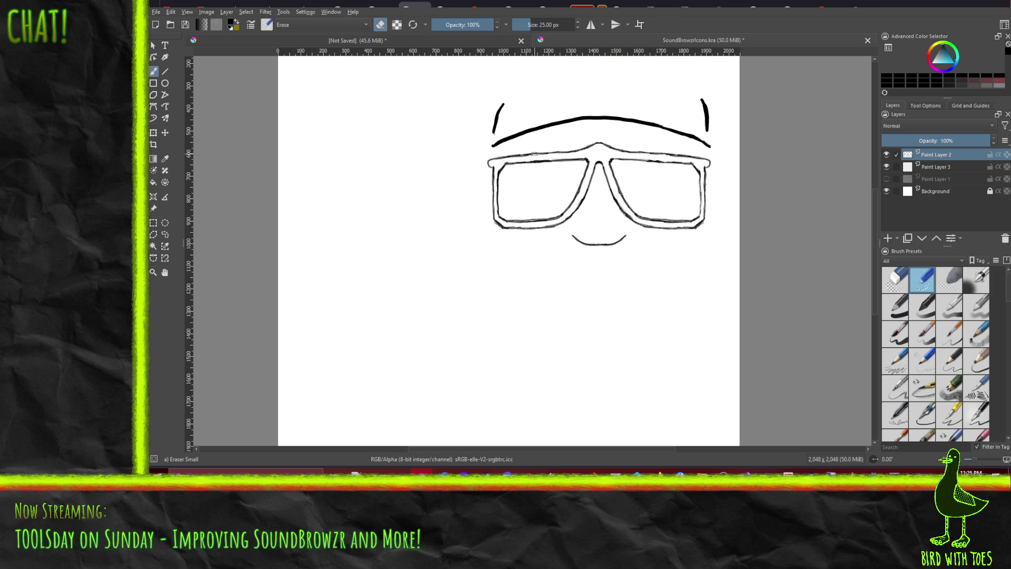
On Paint Layer 3, adjust the grey and touch up the glasses' top-left corner with the 40 px brush.
click(935, 167)
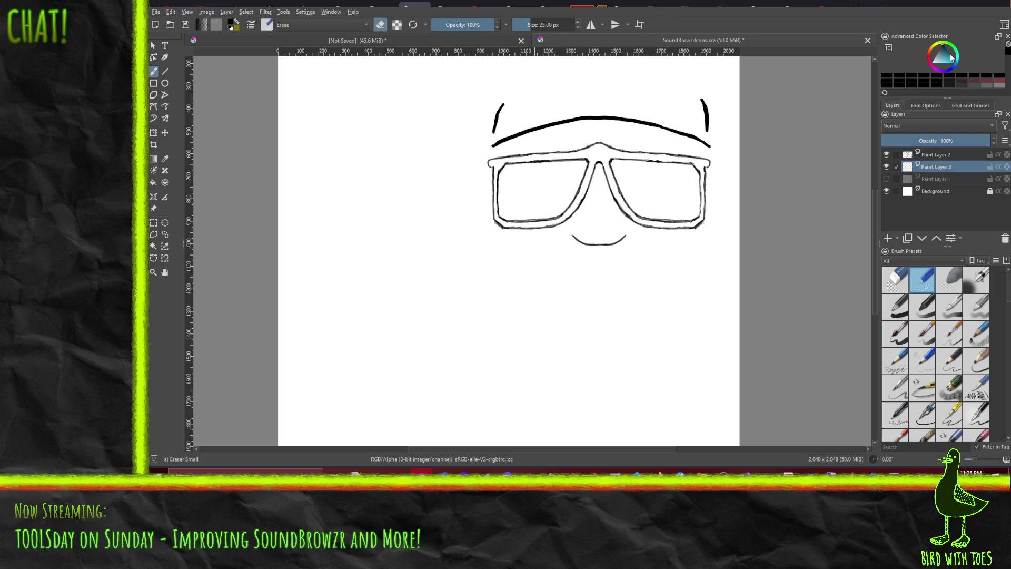
drag(936, 54, 937, 50)
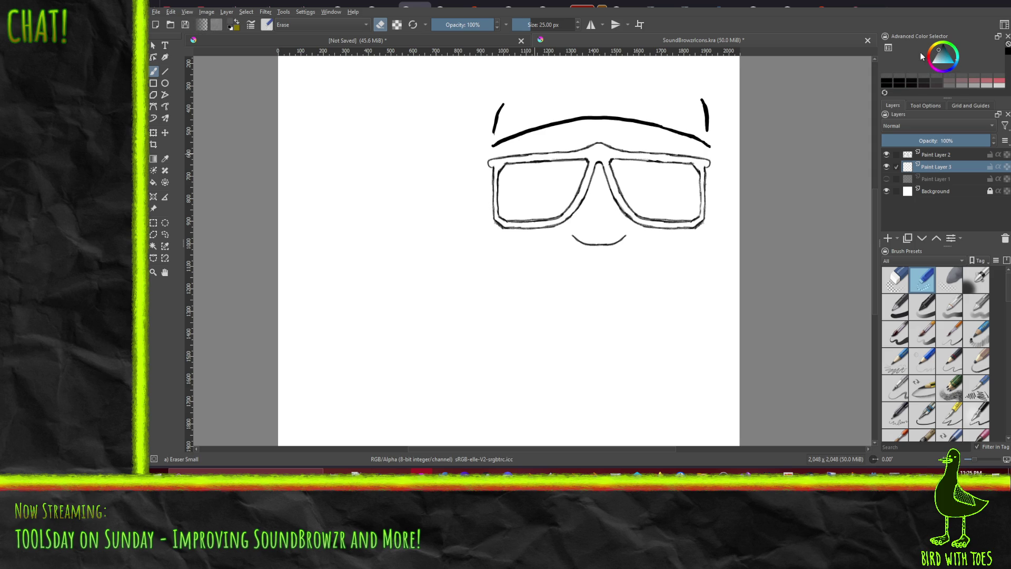
click(896, 334)
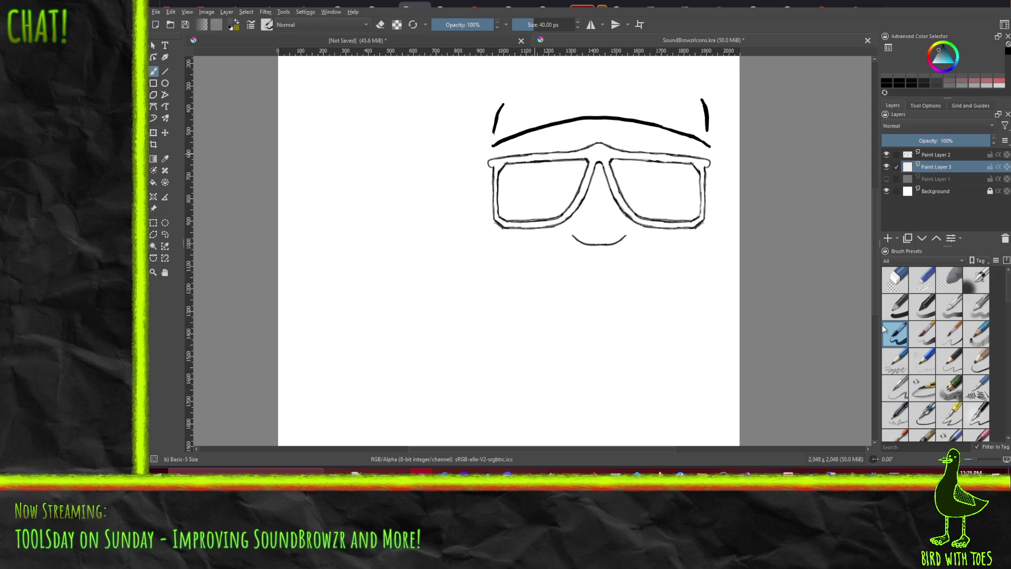
drag(502, 158, 500, 164)
Paint grey along the left lens frame's outer, inner and top edges and bridge, plus a curved test stroke.
mouse_move(497, 170)
mouse_down()
mouse_move(493, 212)
mouse_move(504, 224)
mouse_move(565, 219)
mouse_move(551, 221)
mouse_move(582, 196)
mouse_up()
drag(565, 218, 596, 154)
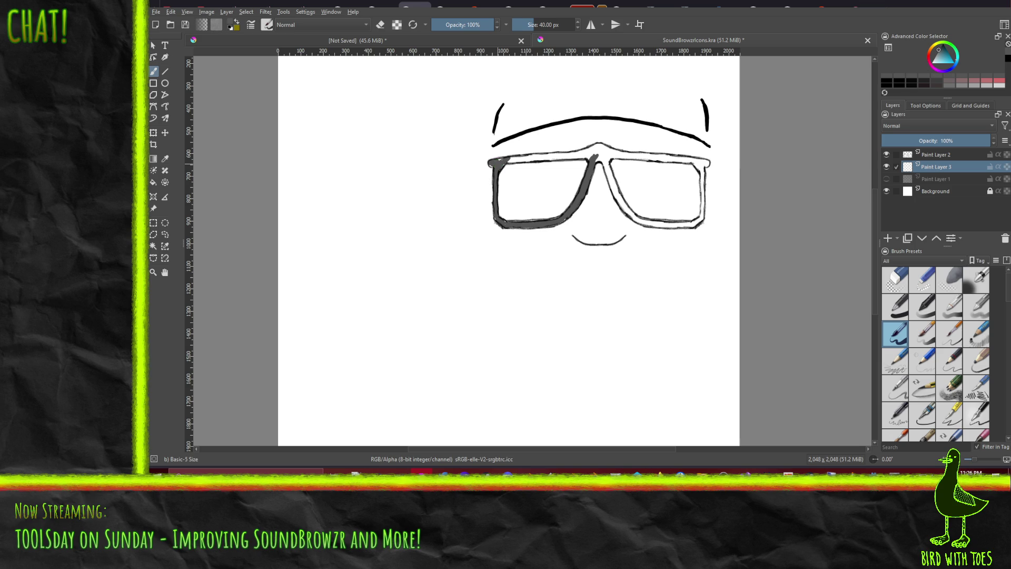
mouse_move(509, 160)
mouse_down()
mouse_move(589, 156)
mouse_move(507, 158)
mouse_move(560, 156)
mouse_up()
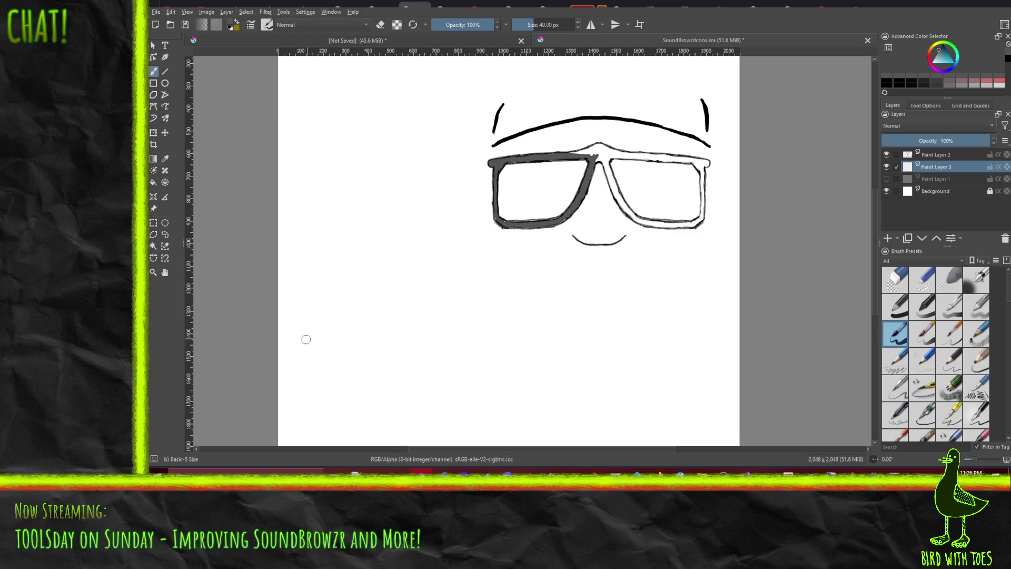
mouse_move(293, 336)
mouse_down()
mouse_move(350, 278)
mouse_move(374, 287)
mouse_move(396, 333)
mouse_move(435, 335)
mouse_up()
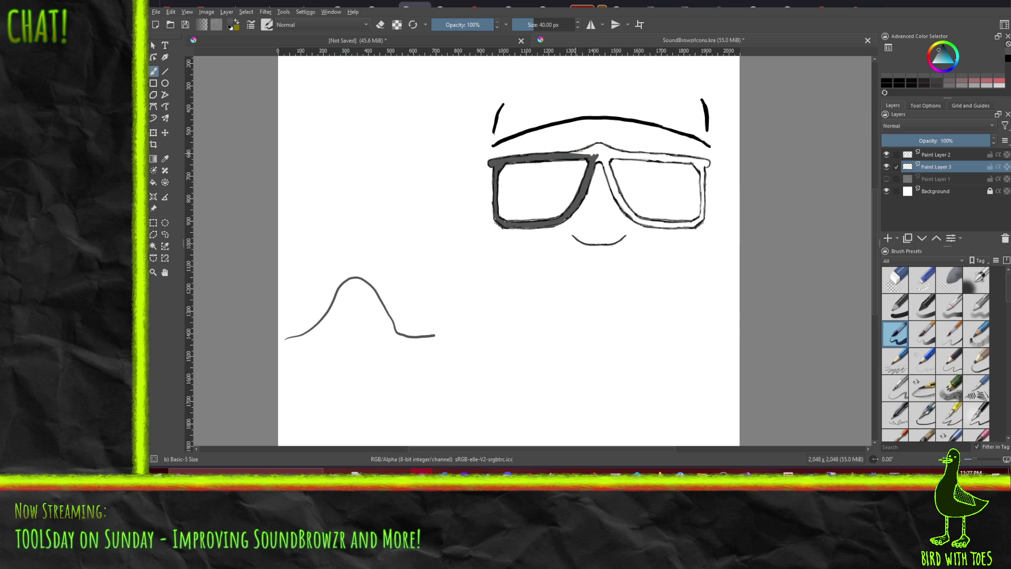
mouse_move(582, 150)
mouse_down()
mouse_move(573, 152)
mouse_move(622, 152)
mouse_move(598, 157)
mouse_move(608, 171)
mouse_move(603, 153)
mouse_move(692, 161)
mouse_move(630, 158)
mouse_up()
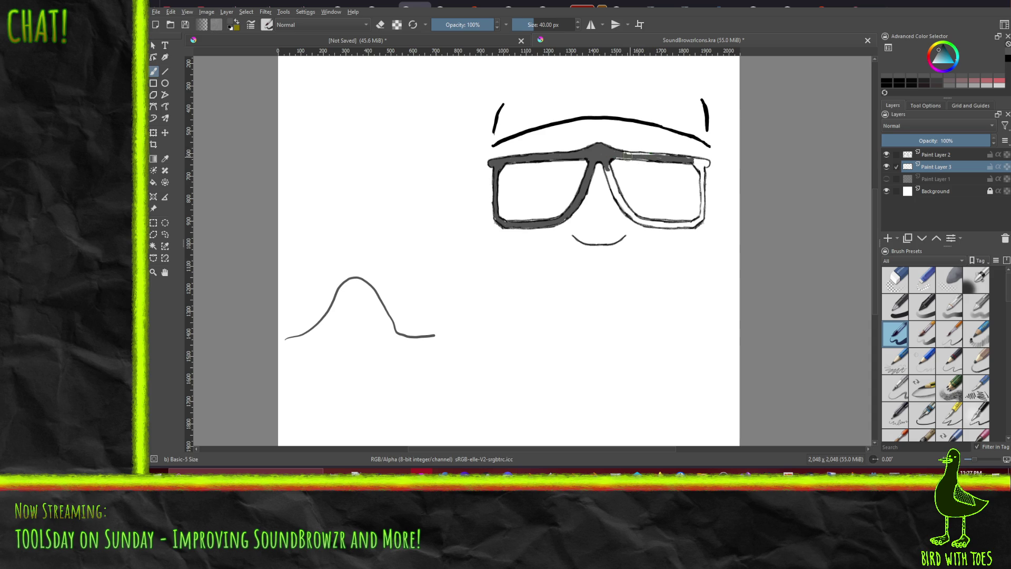
Paint grey along the right lens frame's top, outer edge and bridge side, then scribble a grey test patch.
mouse_move(632, 159)
mouse_down()
mouse_move(694, 159)
mouse_move(700, 171)
mouse_move(697, 159)
mouse_up()
mouse_move(701, 173)
mouse_down()
mouse_move(702, 217)
mouse_move(675, 222)
mouse_up()
drag(603, 167, 616, 197)
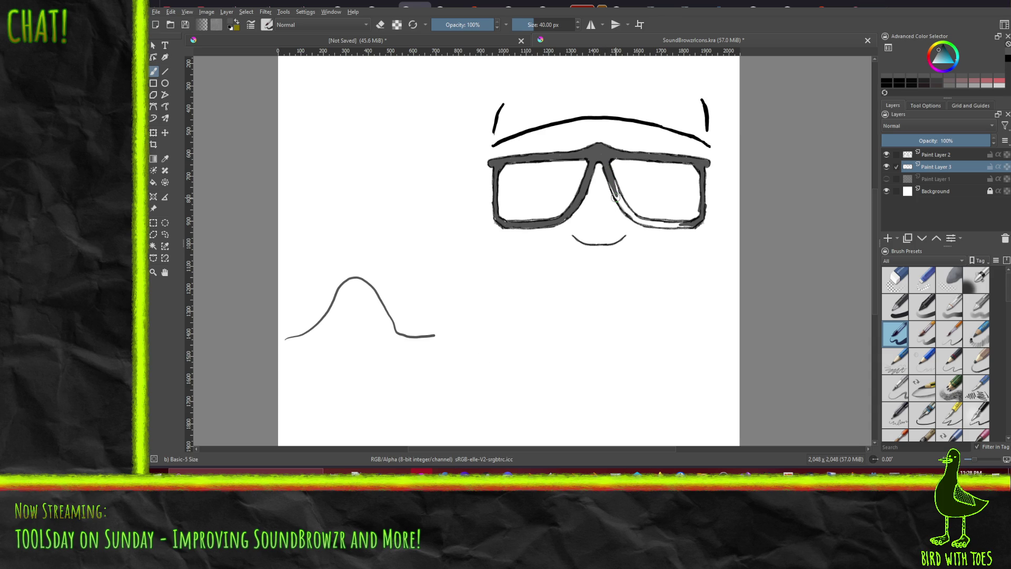
mouse_move(480, 349)
mouse_down()
mouse_move(536, 348)
mouse_move(472, 355)
mouse_move(511, 360)
mouse_move(479, 364)
mouse_move(533, 357)
mouse_move(474, 352)
mouse_move(525, 368)
mouse_move(481, 386)
mouse_move(529, 366)
mouse_move(474, 403)
mouse_move(529, 413)
mouse_move(479, 400)
mouse_move(511, 385)
mouse_move(472, 379)
mouse_move(530, 371)
mouse_move(526, 405)
mouse_move(532, 367)
mouse_up()
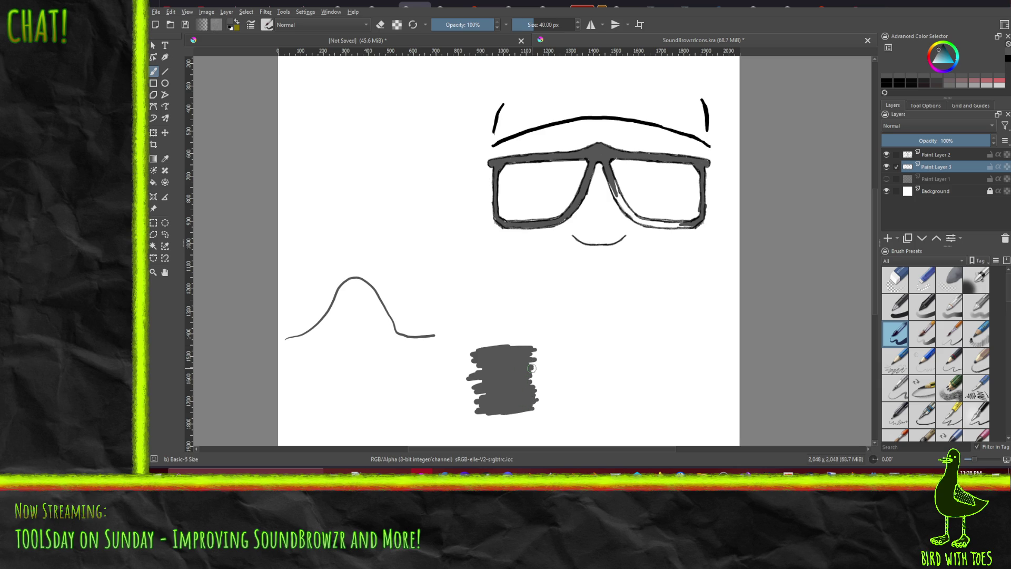
Set the painting colour to a dark red.
click(1000, 85)
click(930, 59)
click(947, 59)
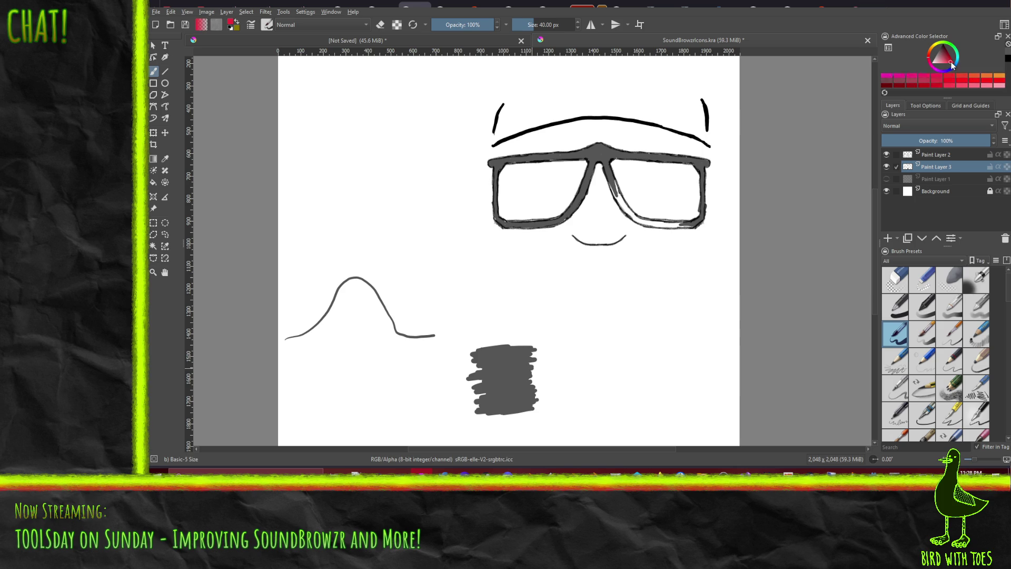
click(950, 57)
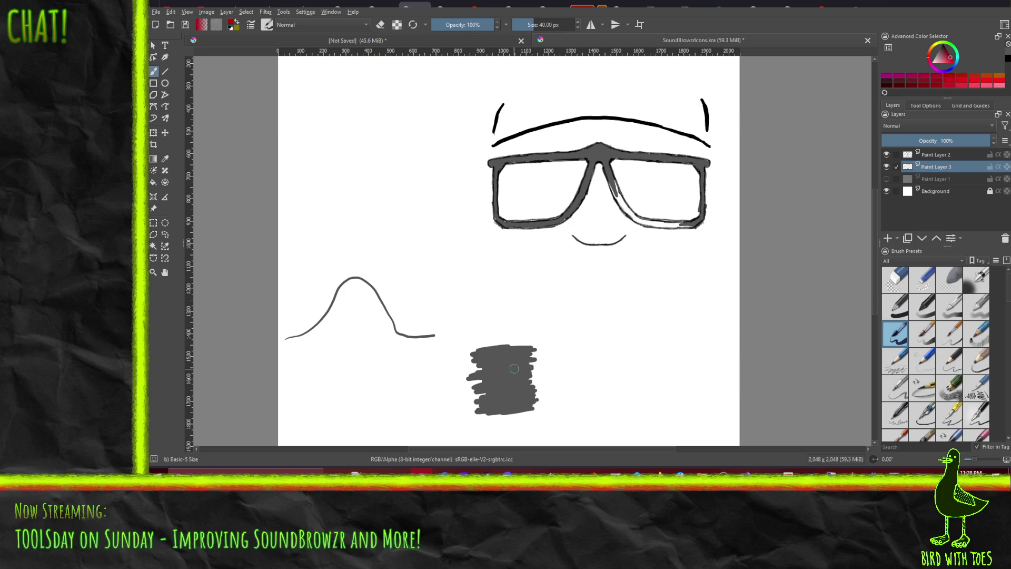
Paint a red mark on the grey test block, undoing one stroke, then sample the glasses frame's grey.
mouse_move(499, 391)
mouse_down()
mouse_move(519, 355)
mouse_move(498, 399)
mouse_move(486, 396)
mouse_move(535, 388)
mouse_up()
key(ctrl+z)
drag(488, 400, 532, 390)
click(171, 158)
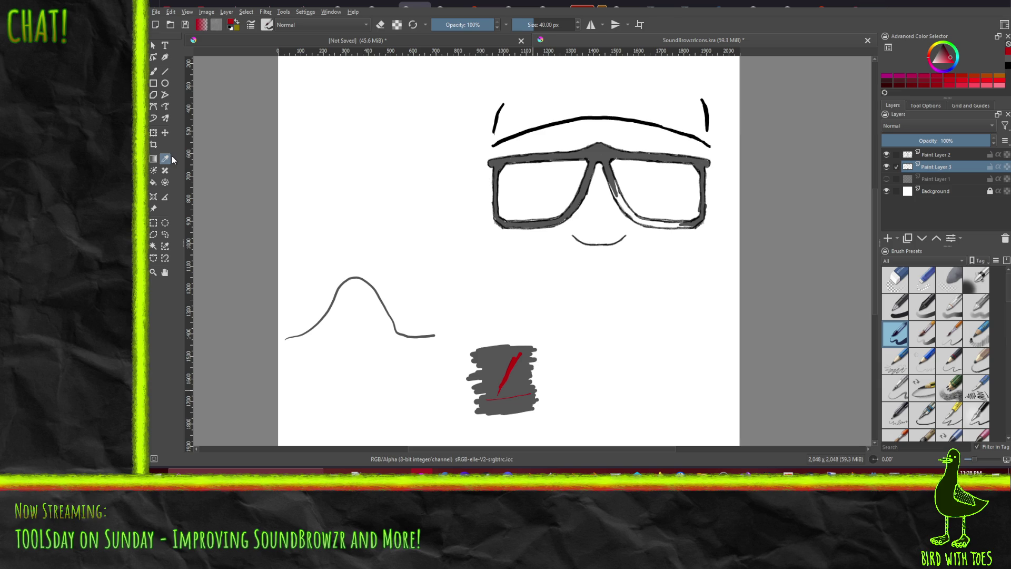
click(597, 150)
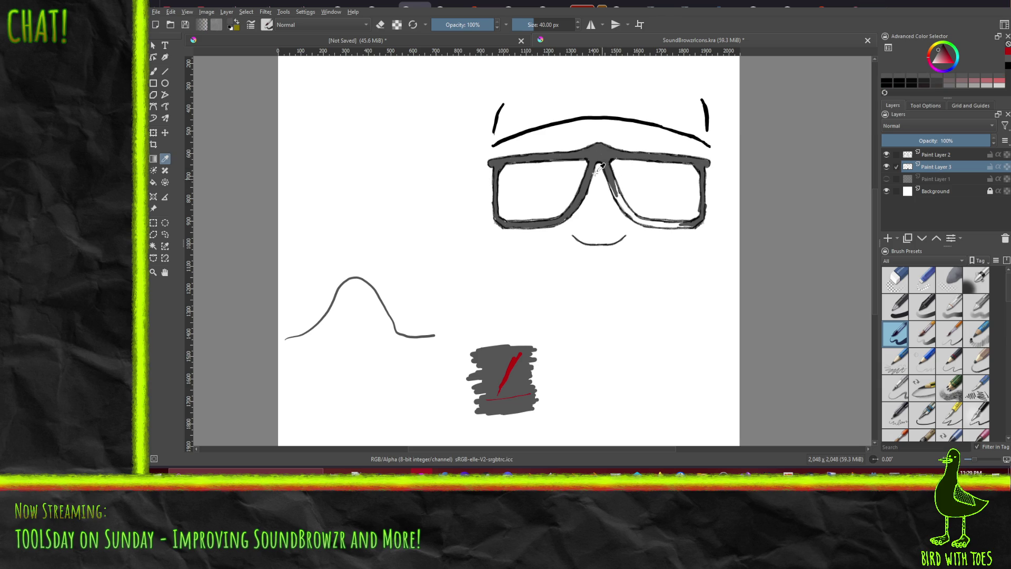
With the Freehand Brush, cover the bridge highlight in grey, then lighten the painting colour to light grey.
click(159, 73)
mouse_move(613, 184)
mouse_down()
mouse_move(632, 217)
mouse_move(689, 224)
mouse_move(636, 217)
mouse_up()
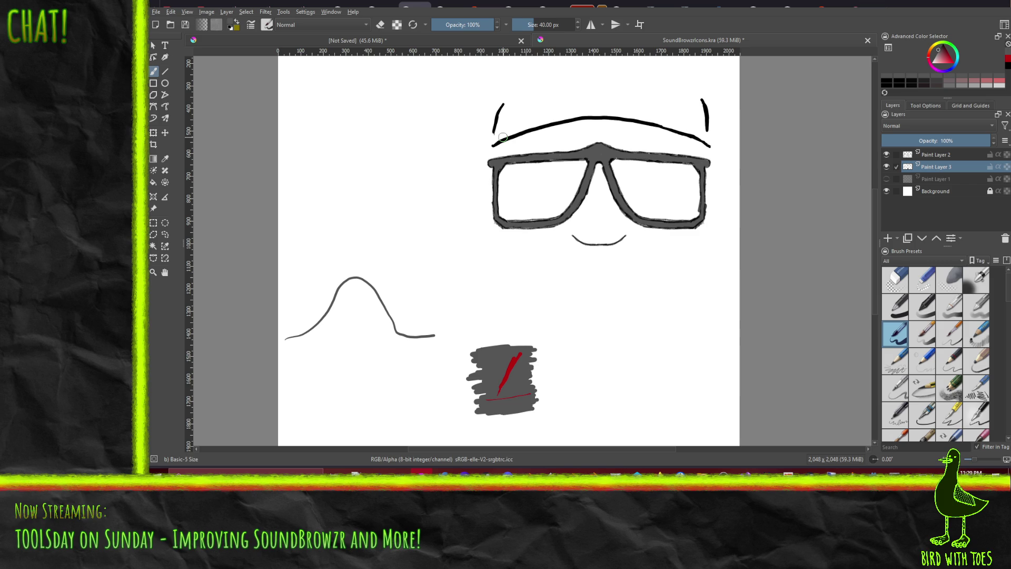
click(934, 53)
click(942, 55)
drag(944, 58, 937, 58)
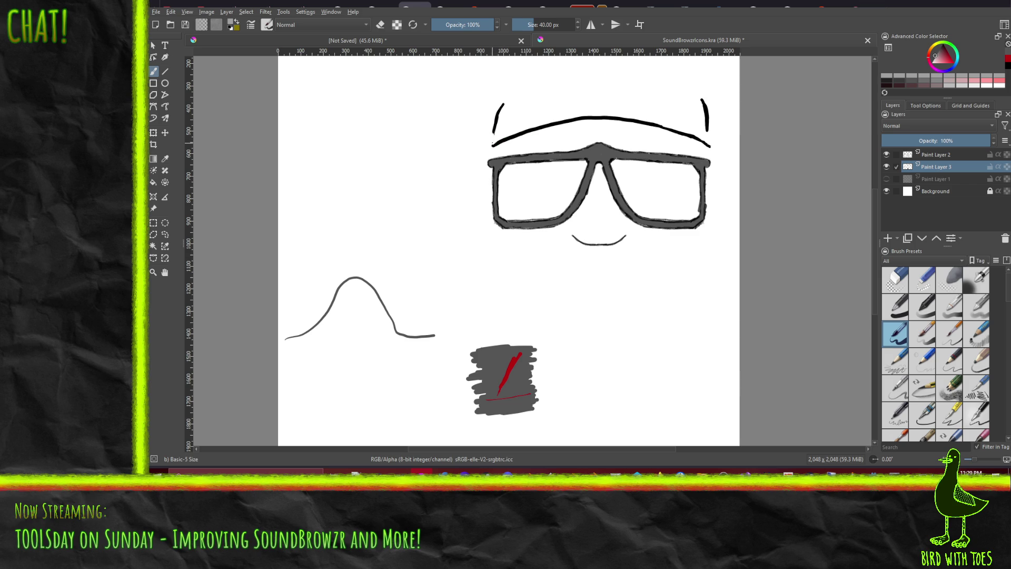
Paint light grey shading along the brow line and scribble hat shading above it.
mouse_move(499, 138)
mouse_down()
mouse_move(619, 114)
mouse_move(710, 144)
mouse_up()
mouse_move(649, 120)
mouse_down()
mouse_move(690, 129)
mouse_move(656, 119)
mouse_move(692, 126)
mouse_move(658, 115)
mouse_move(684, 116)
mouse_move(661, 109)
mouse_move(685, 111)
mouse_move(673, 101)
mouse_up()
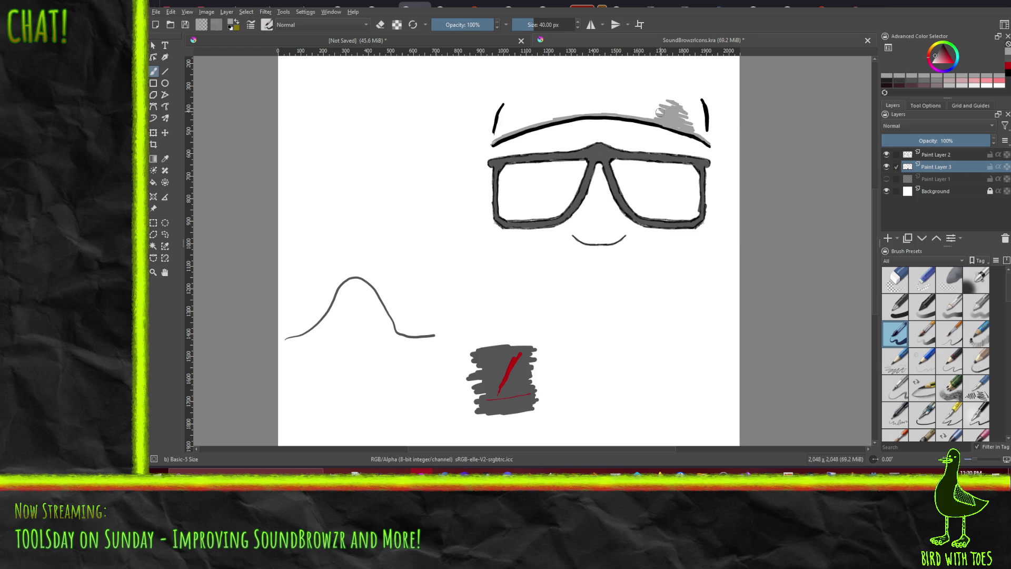
drag(659, 108, 652, 116)
mouse_move(685, 110)
mouse_down()
mouse_move(692, 127)
mouse_move(681, 100)
mouse_up()
drag(666, 103, 646, 117)
Sample a grey near the smile and paint a darkened grey shadow slash beside it.
ctrl+click(618, 231)
key(ctrl+z)
drag(612, 214, 625, 235)
key(ctrl+z)
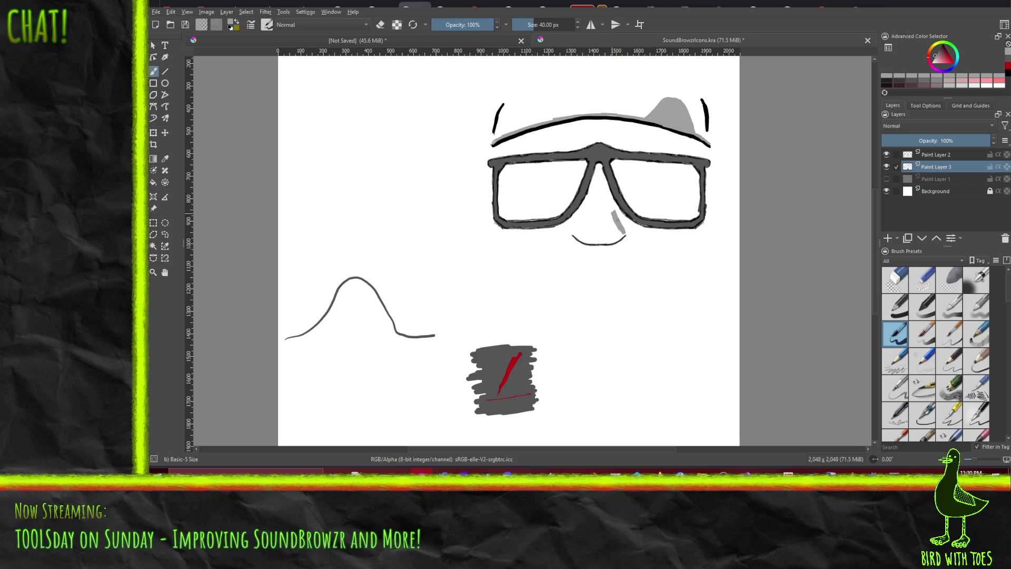
mouse_move(617, 228)
mouse_down()
mouse_move(622, 238)
mouse_move(611, 241)
mouse_move(610, 207)
mouse_up()
click(926, 179)
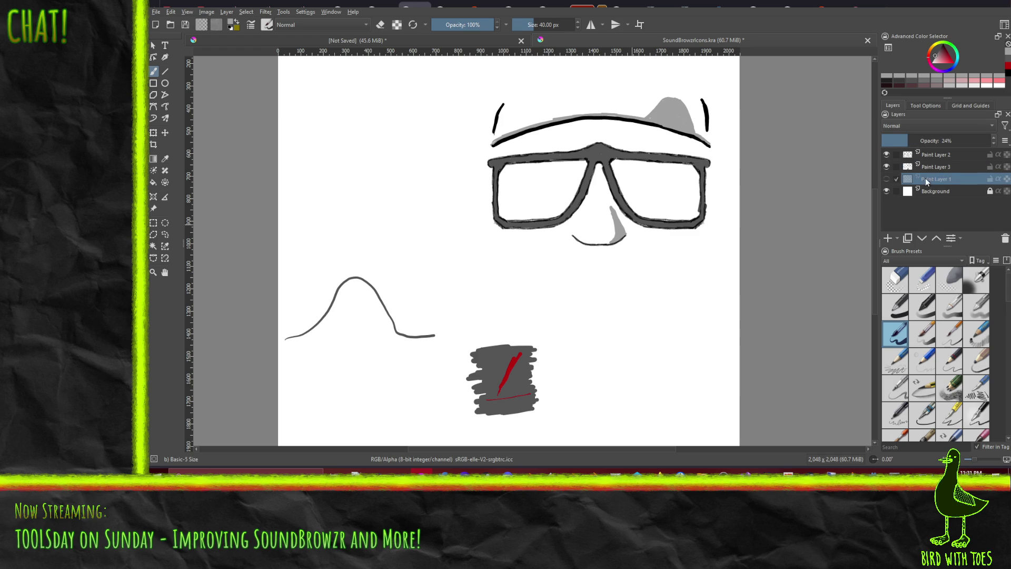
Add Paint Layer 4 and, with the brush enlarged to about 102 px, fill both lenses grey.
click(887, 238)
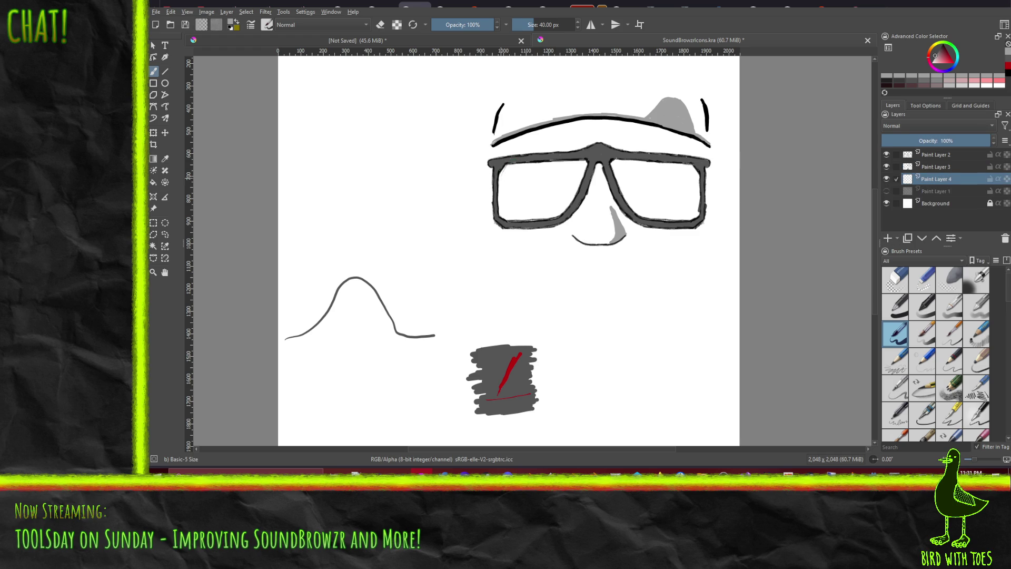
mouse_move(506, 166)
mouse_down()
mouse_move(502, 191)
mouse_move(522, 166)
mouse_up()
drag(515, 173, 503, 218)
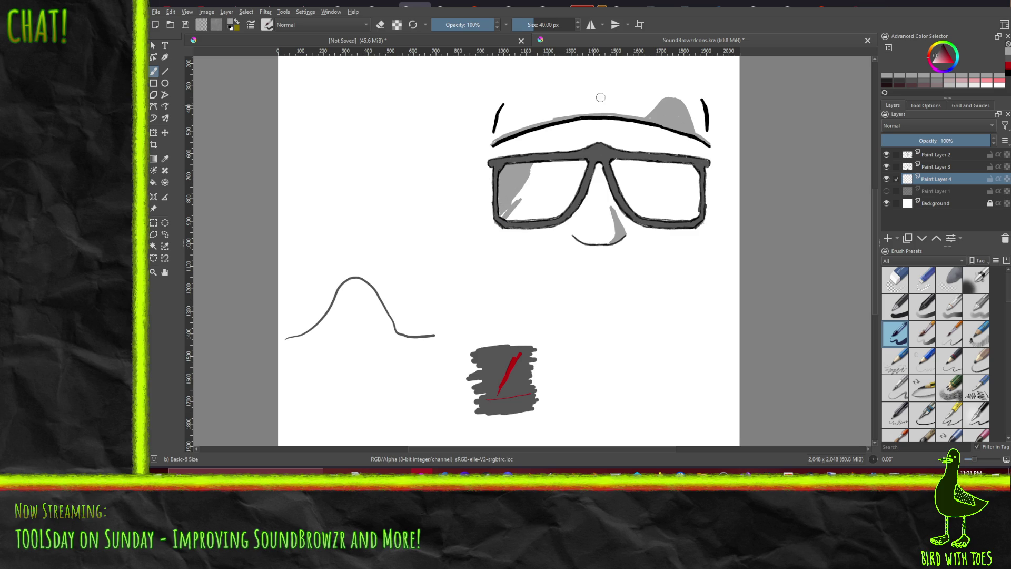
drag(539, 23, 542, 23)
mouse_move(518, 208)
mouse_down()
mouse_move(541, 172)
mouse_move(532, 167)
mouse_move(542, 166)
mouse_move(526, 203)
mouse_move(566, 166)
mouse_move(550, 203)
mouse_move(585, 160)
mouse_move(555, 162)
mouse_move(574, 193)
mouse_move(561, 208)
mouse_move(543, 219)
mouse_move(508, 217)
mouse_move(550, 204)
mouse_move(562, 187)
mouse_move(567, 195)
mouse_move(531, 211)
mouse_move(574, 193)
mouse_up()
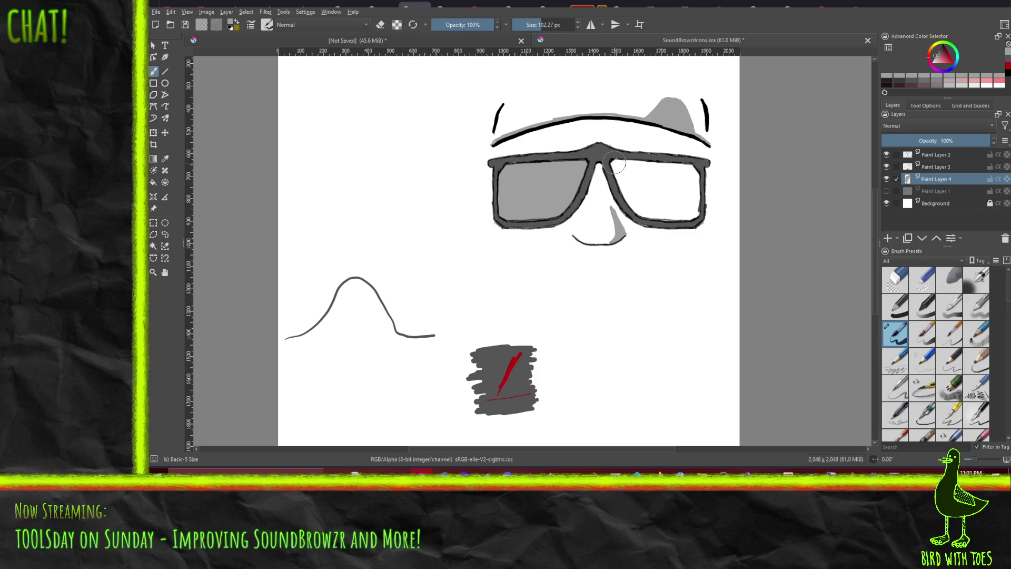
mouse_move(615, 164)
mouse_down()
mouse_move(699, 165)
mouse_move(696, 215)
mouse_move(689, 219)
mouse_move(684, 166)
mouse_move(679, 213)
mouse_move(673, 170)
mouse_move(676, 218)
mouse_move(653, 219)
mouse_move(634, 209)
mouse_move(612, 167)
mouse_move(643, 207)
mouse_move(629, 169)
mouse_move(668, 211)
mouse_move(645, 190)
mouse_move(664, 202)
mouse_move(658, 174)
mouse_move(680, 172)
mouse_move(671, 208)
mouse_move(682, 187)
mouse_move(672, 187)
mouse_up()
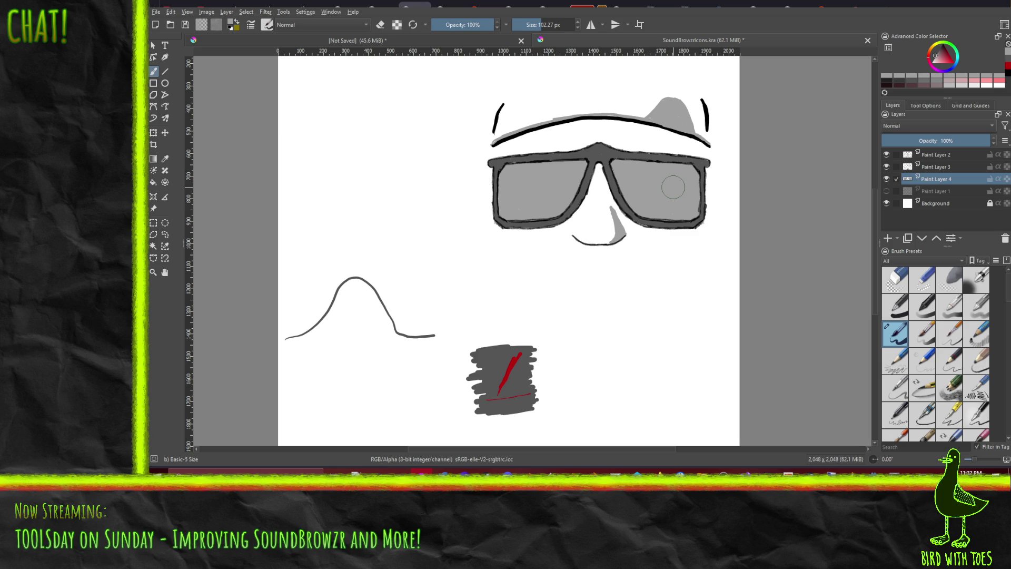
click(932, 60)
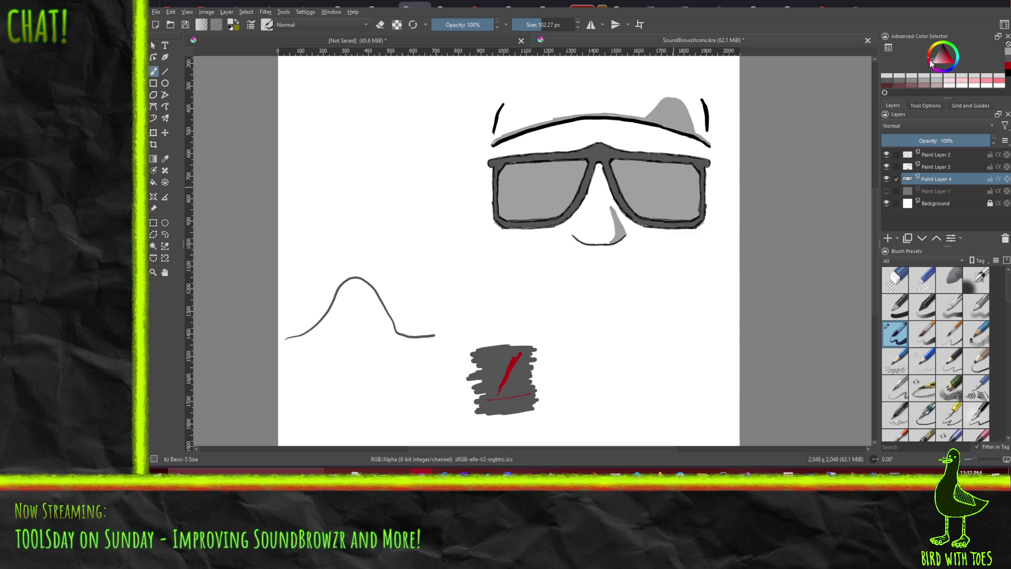
On new Paint Layer 5, with a 28 px brush, draw a white waveform reflection across the left lens.
mouse_move(499, 197)
mouse_down()
mouse_move(506, 185)
mouse_move(558, 192)
mouse_move(570, 183)
mouse_up()
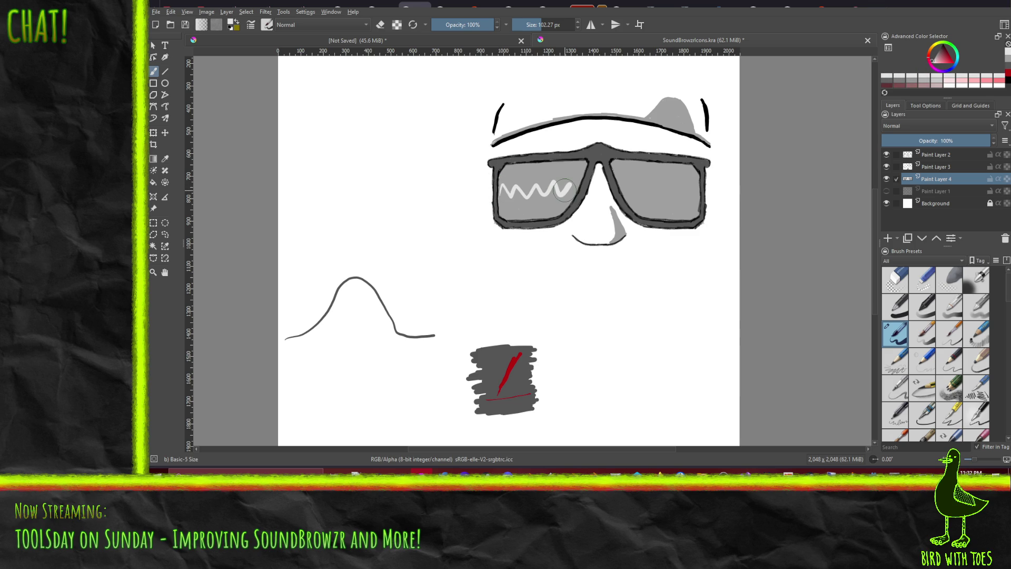
key(ctrl+z)
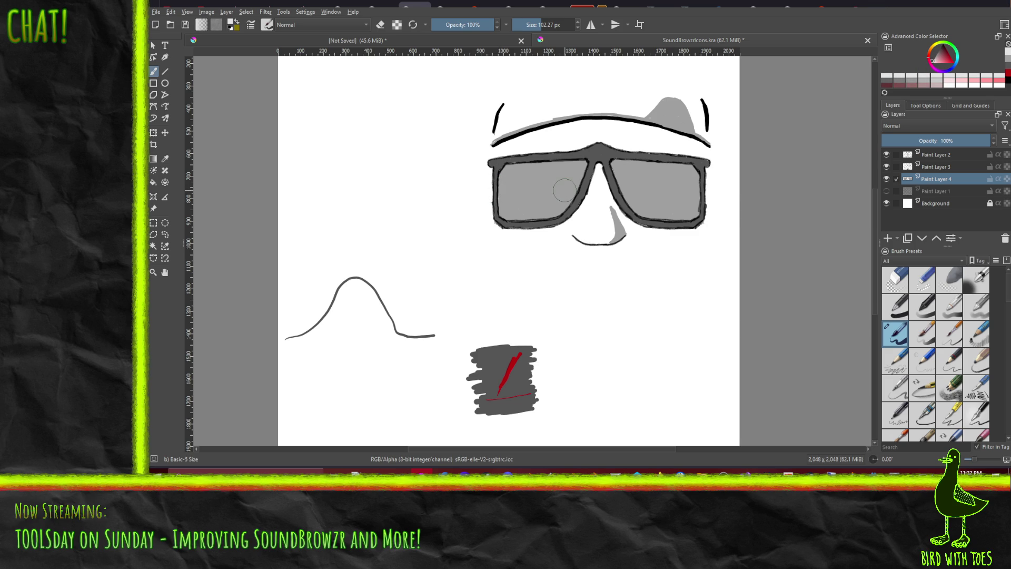
click(887, 238)
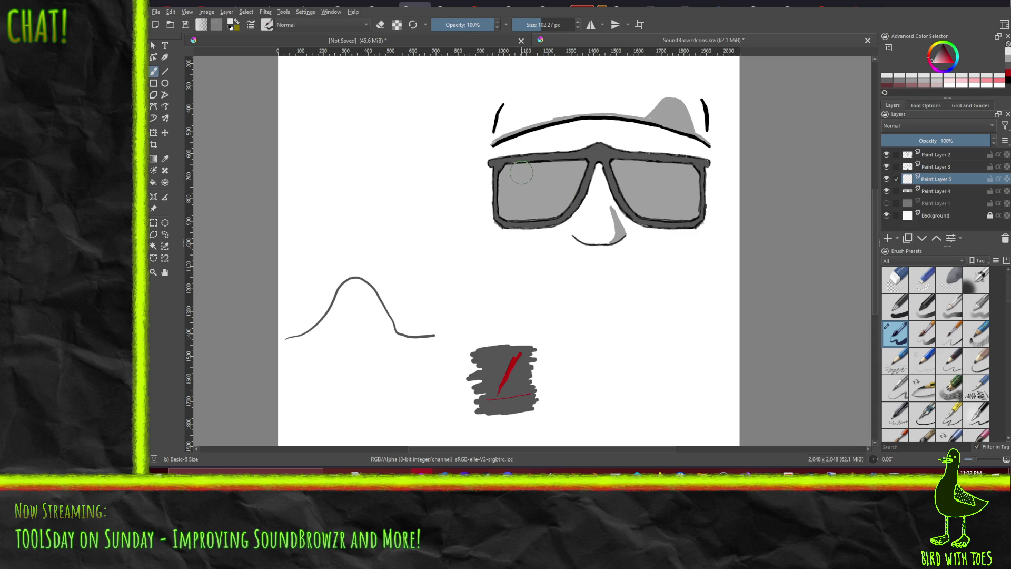
drag(536, 25, 532, 45)
right_click(497, 187)
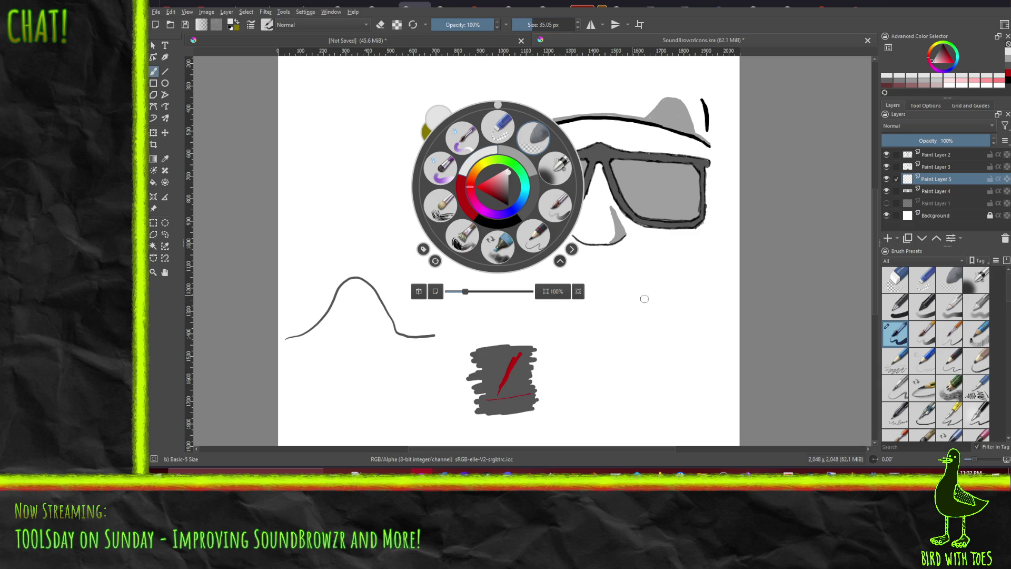
click(722, 304)
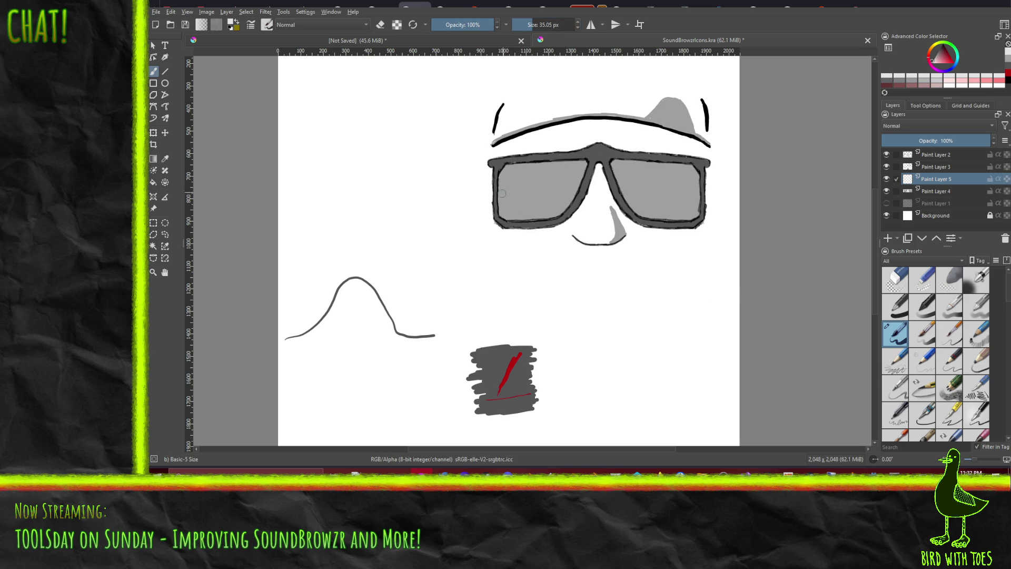
mouse_move(506, 198)
mouse_down()
mouse_move(516, 182)
mouse_move(524, 199)
mouse_move(531, 177)
mouse_move(542, 185)
mouse_up()
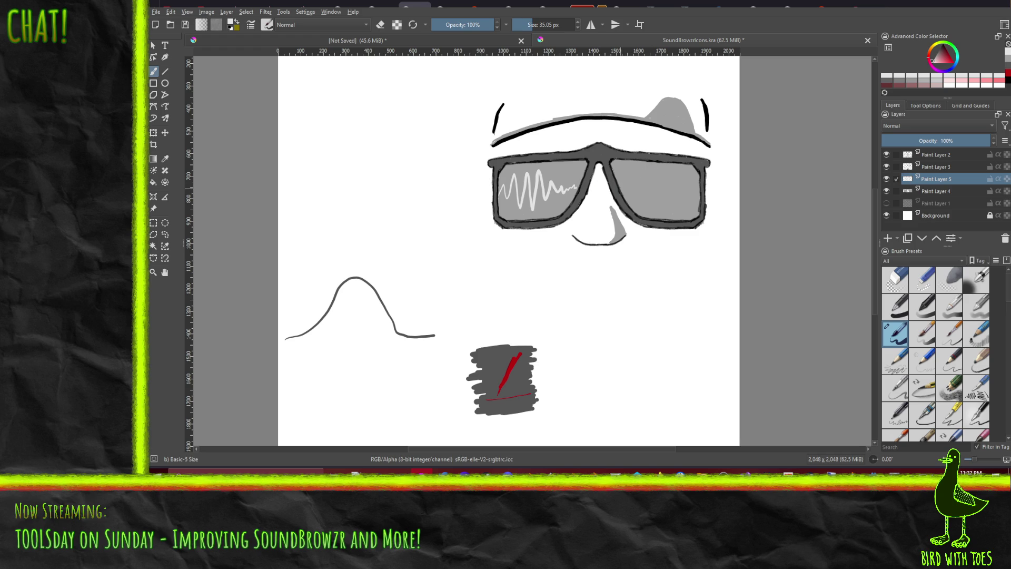
Try several waveform strokes on the right lens, undoing each so it stays plain grey.
mouse_move(625, 187)
mouse_down()
mouse_move(653, 170)
mouse_move(659, 199)
mouse_move(665, 180)
mouse_move(666, 196)
mouse_up()
key(ctrl+z)
mouse_move(641, 194)
mouse_down()
mouse_move(647, 203)
mouse_move(652, 174)
mouse_move(658, 208)
mouse_move(671, 185)
mouse_up()
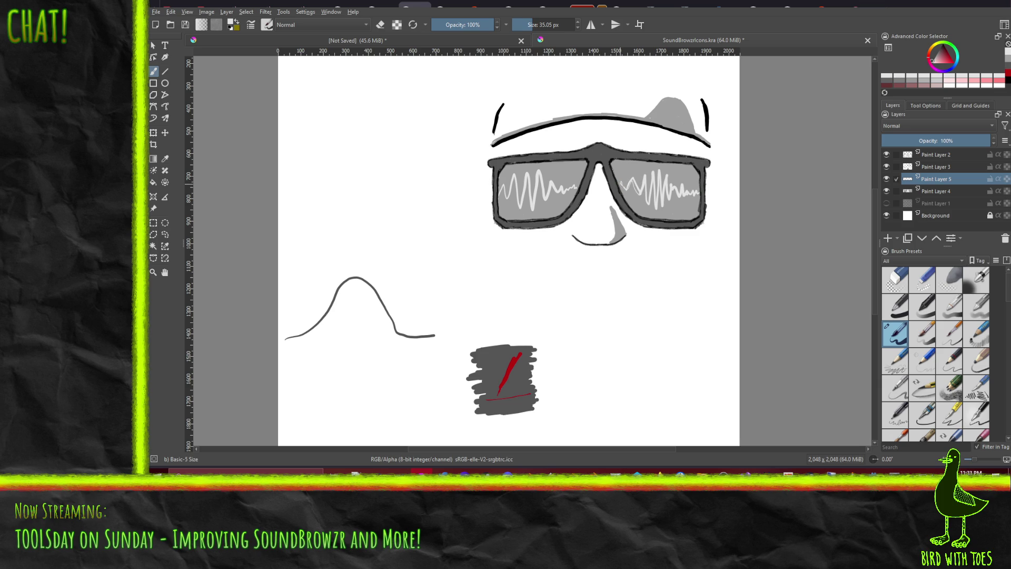
mouse_move(640, 184)
mouse_down()
mouse_move(676, 208)
mouse_move(665, 179)
mouse_move(627, 185)
mouse_up()
key(ctrl+z)
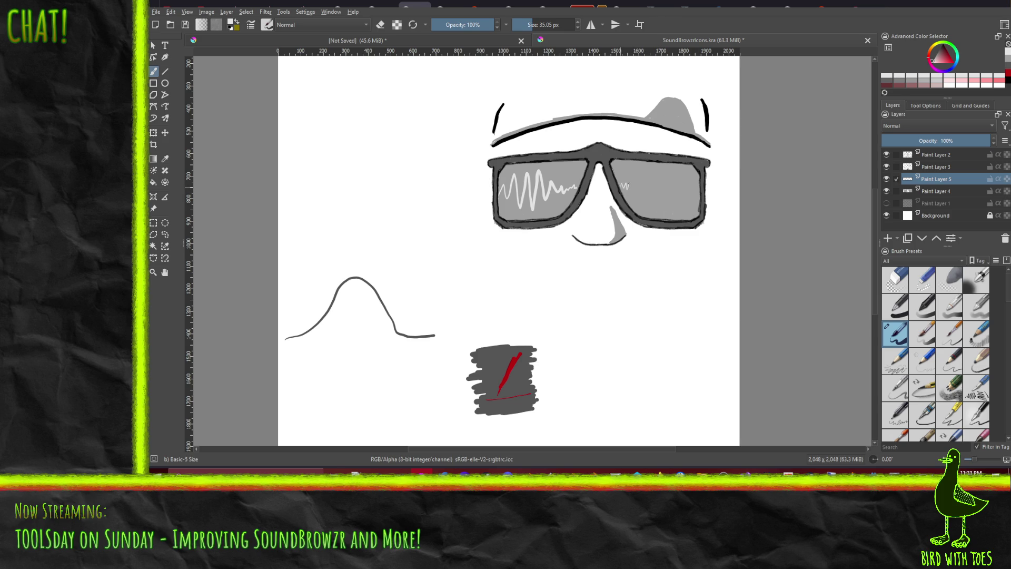
mouse_move(632, 190)
mouse_down()
mouse_move(643, 171)
mouse_move(648, 203)
mouse_move(659, 172)
mouse_move(667, 181)
mouse_up()
key(ctrl+z)
key(ctrl+z)
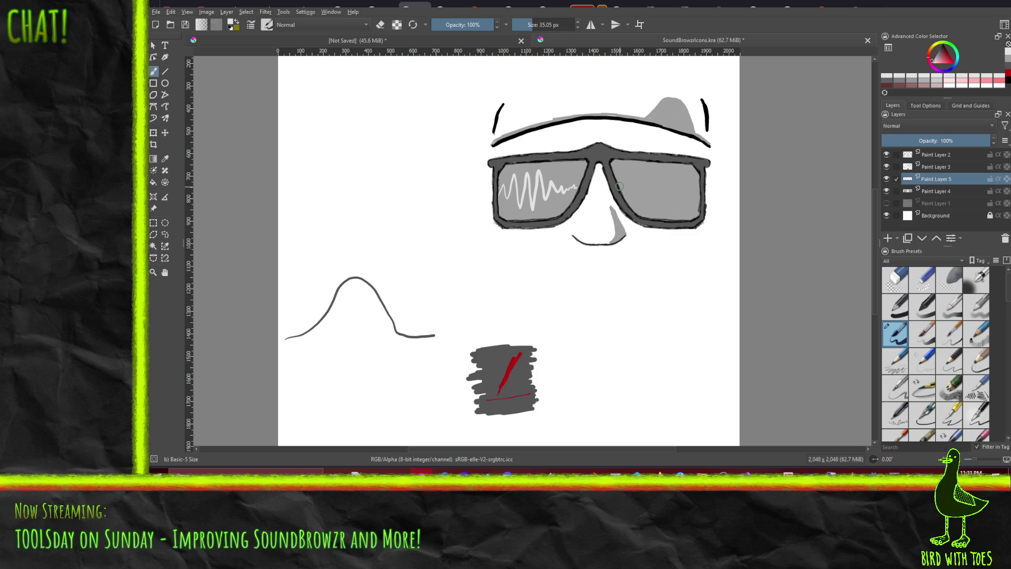